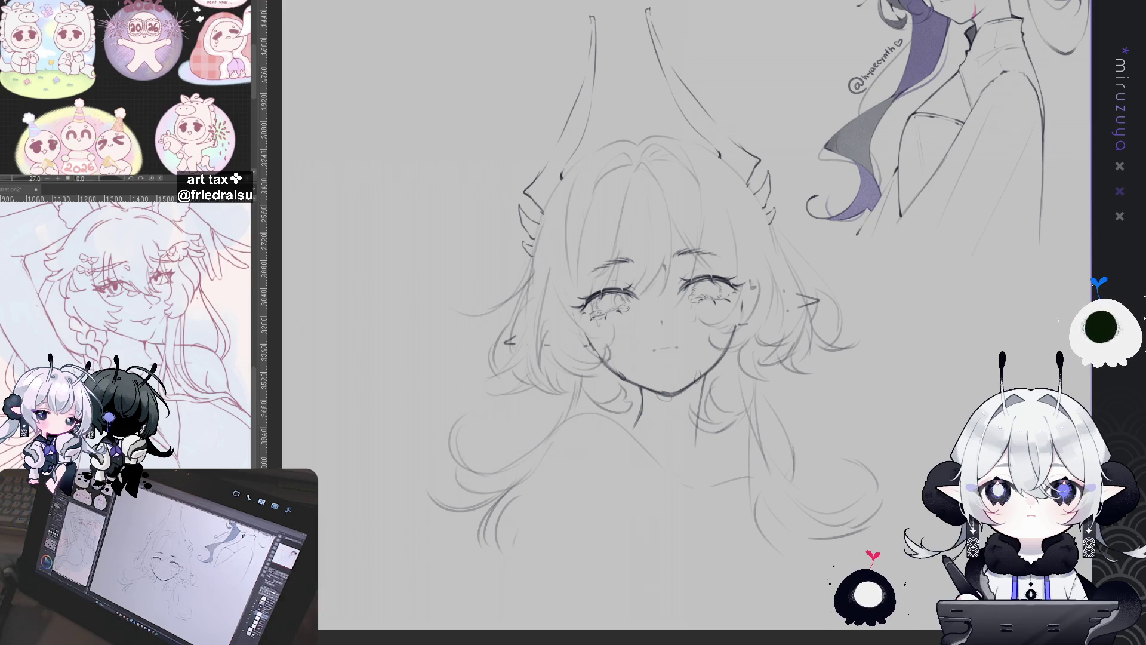
Zoom out to the whole page, then frame the dark-haired reference character above the face sketch
key("ctrl+minus")
key("ctrl+minus")
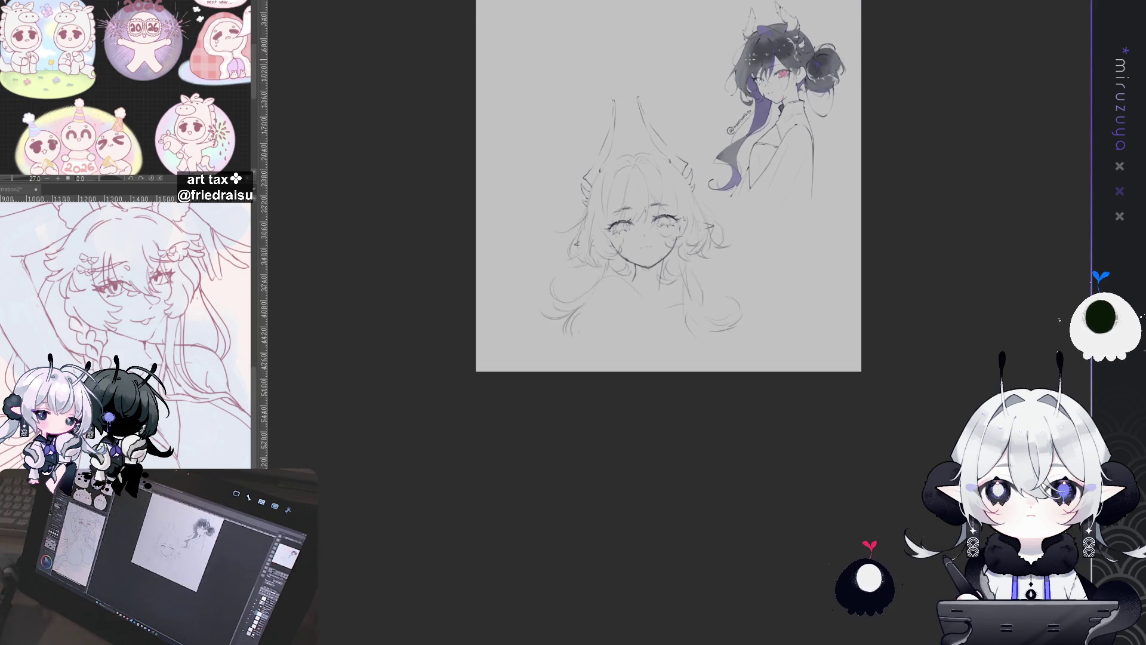
scroll(776, 96, "up", 5)
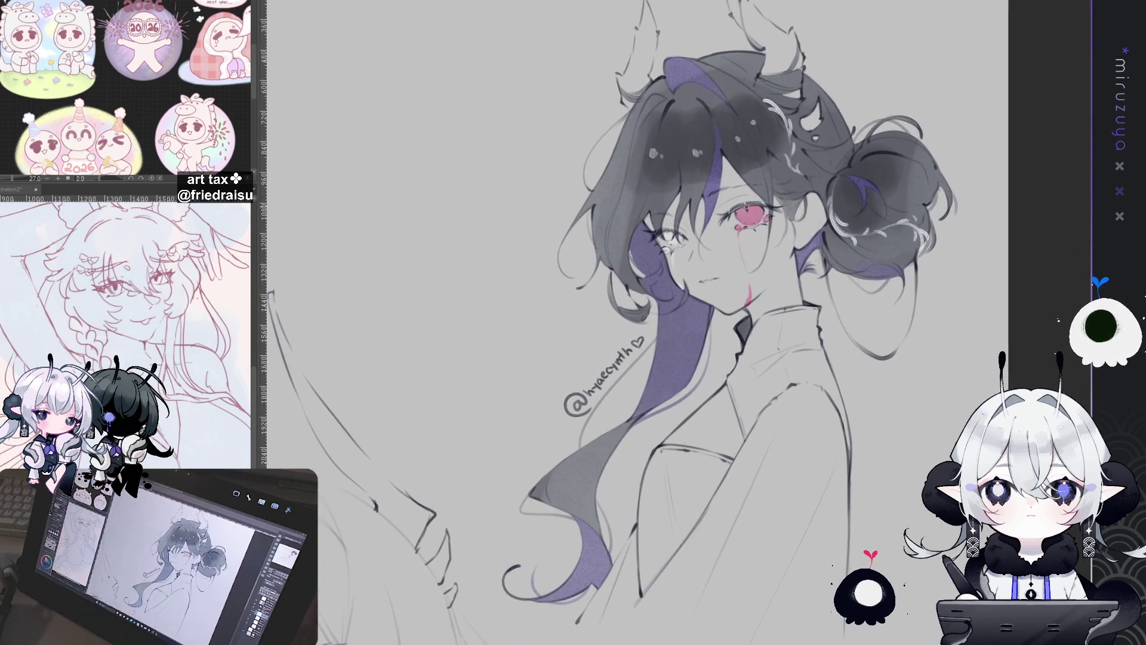
scroll(776, 203, "down", 3)
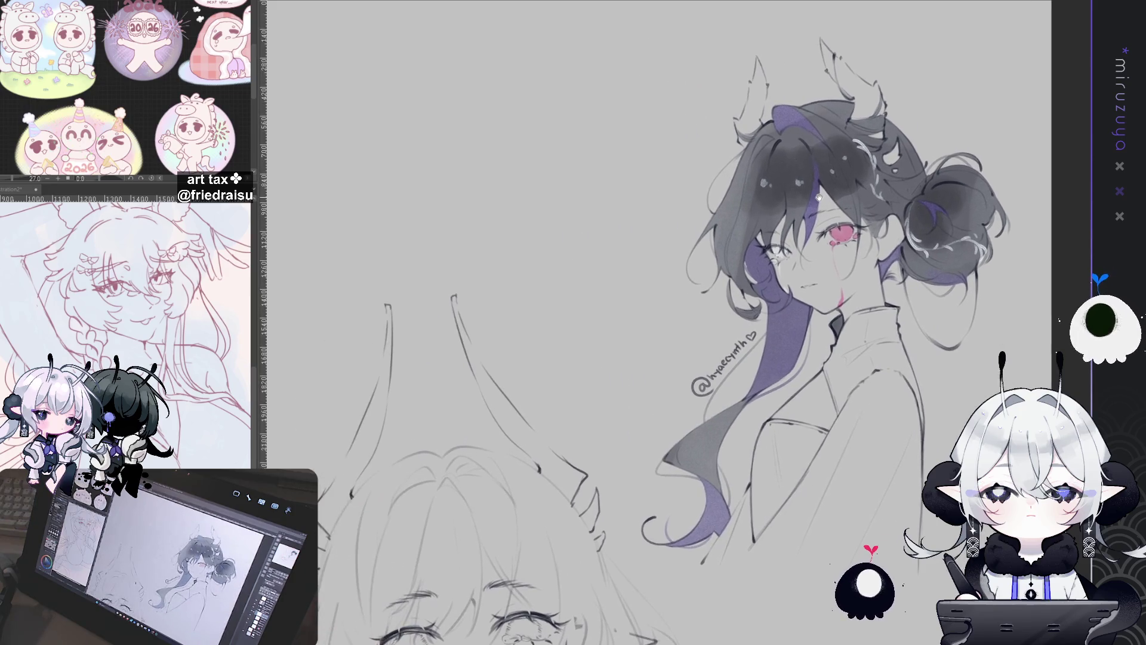
left_click_drag(819, 198, 830, 166)
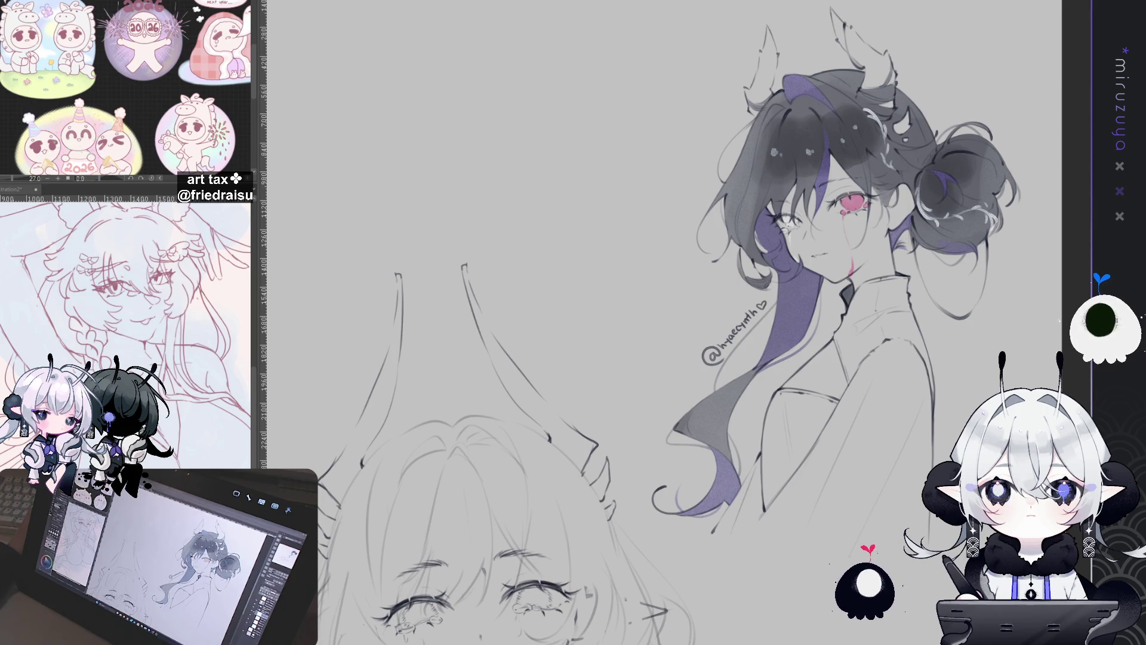
Centre and enlarge the horned girl's face sketch, resetting the view rotation
left_click_drag(893, 227, 911, 251)
mouse_move(800, 642)
left_mouse_down()
mouse_move(905, 574)
mouse_move(893, 420)
mouse_move(923, 379)
mouse_move(917, 420)
left_mouse_up()
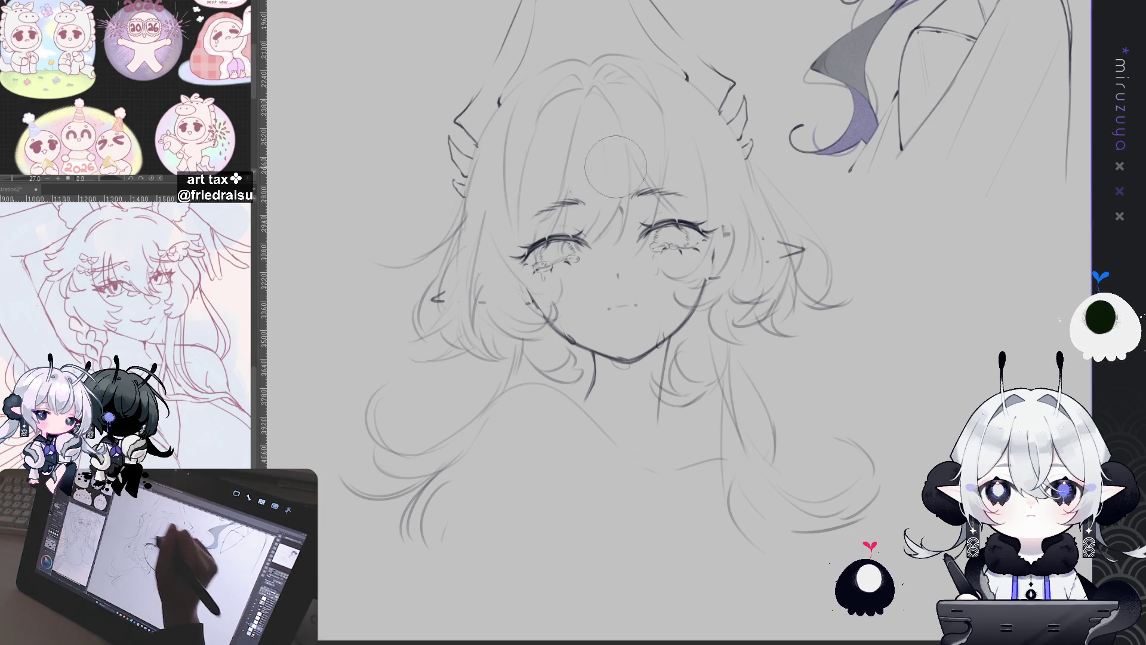
left_click_drag(972, 289, 937, 382)
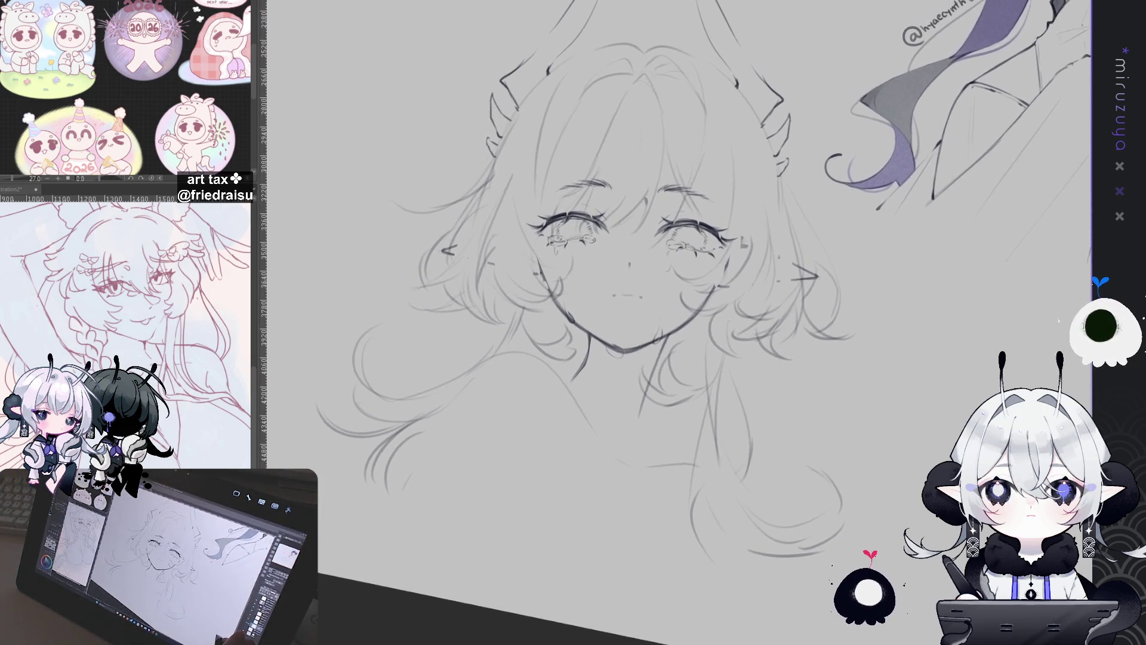
scroll(597, 299, "up", 3)
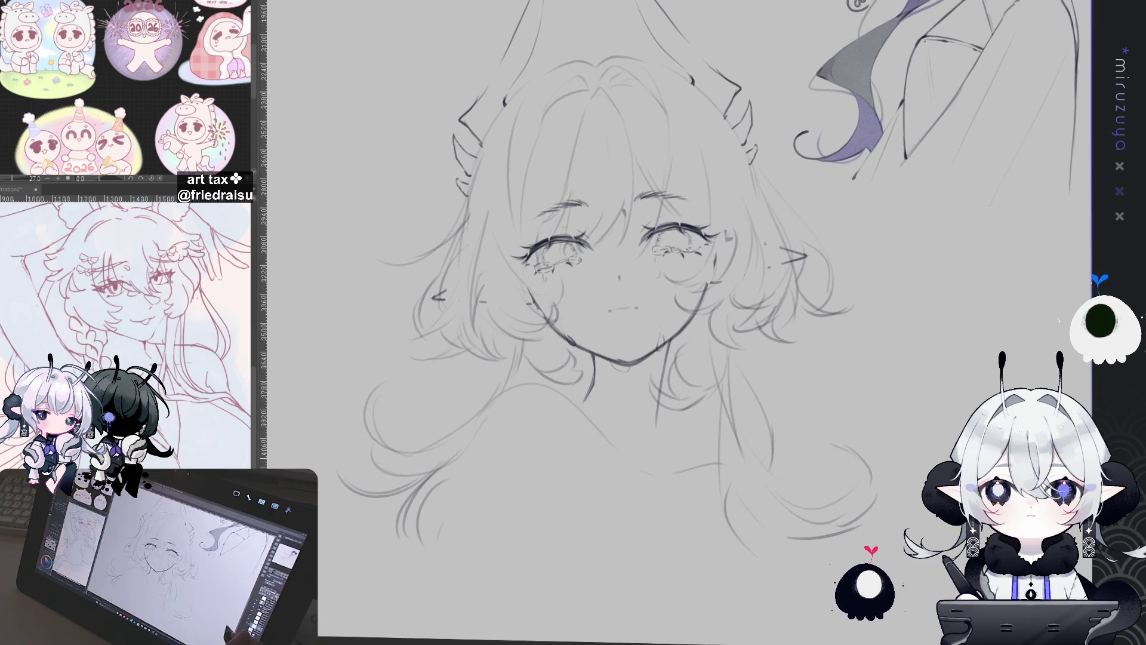
left_click_drag(597, 359, 639, 298)
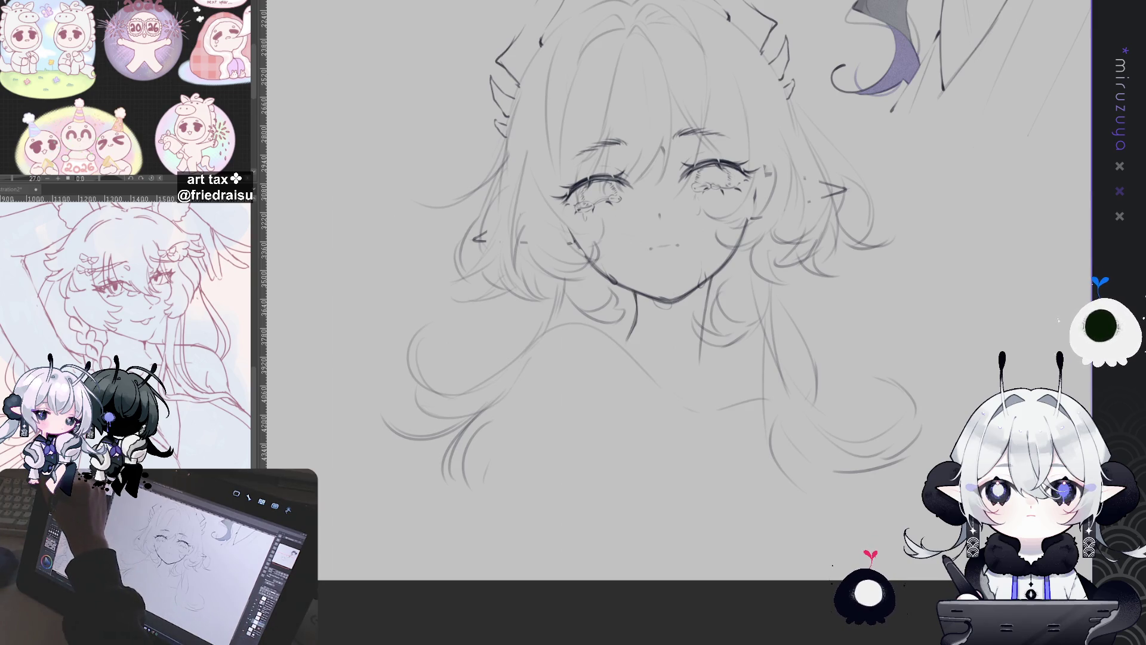
scroll(675, 268, "down", 2)
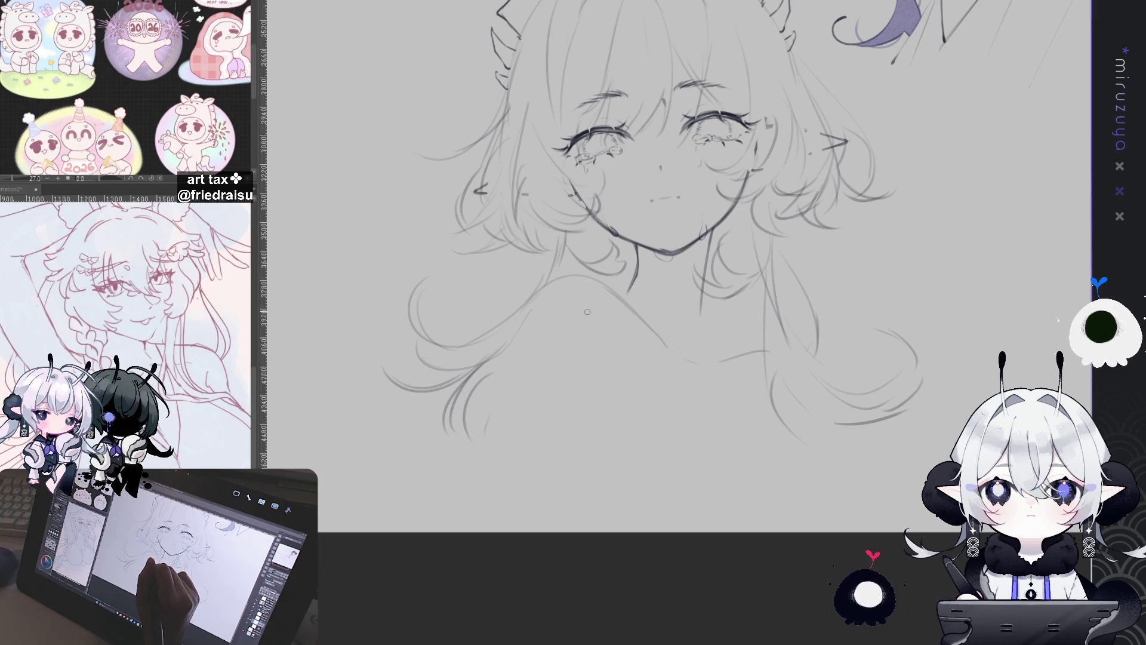
Zoom out slightly and pan so the horns show above the face beside the reference
key("ctrl+minus")
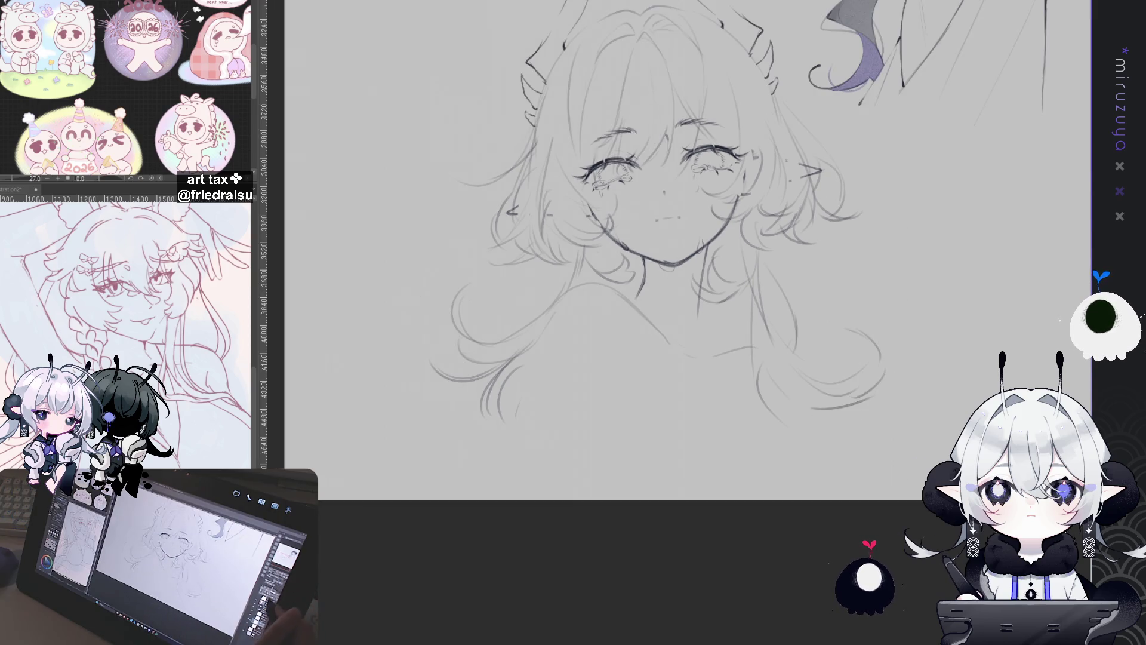
left_click_drag(525, 133, 522, 252)
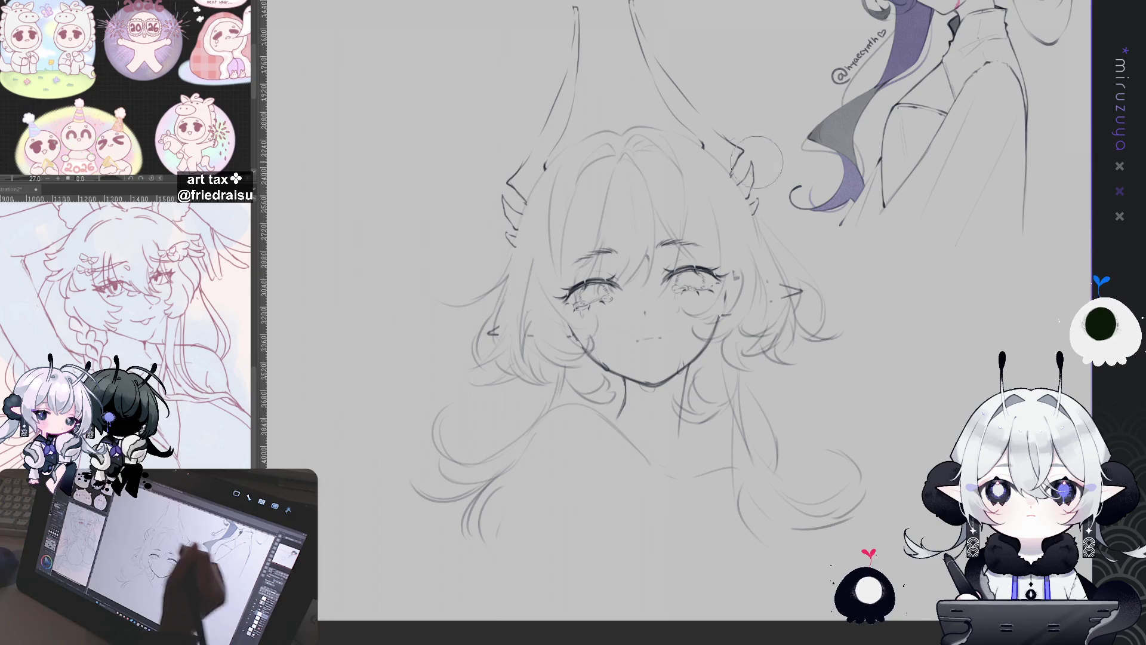
left_click_drag(515, 274, 502, 271)
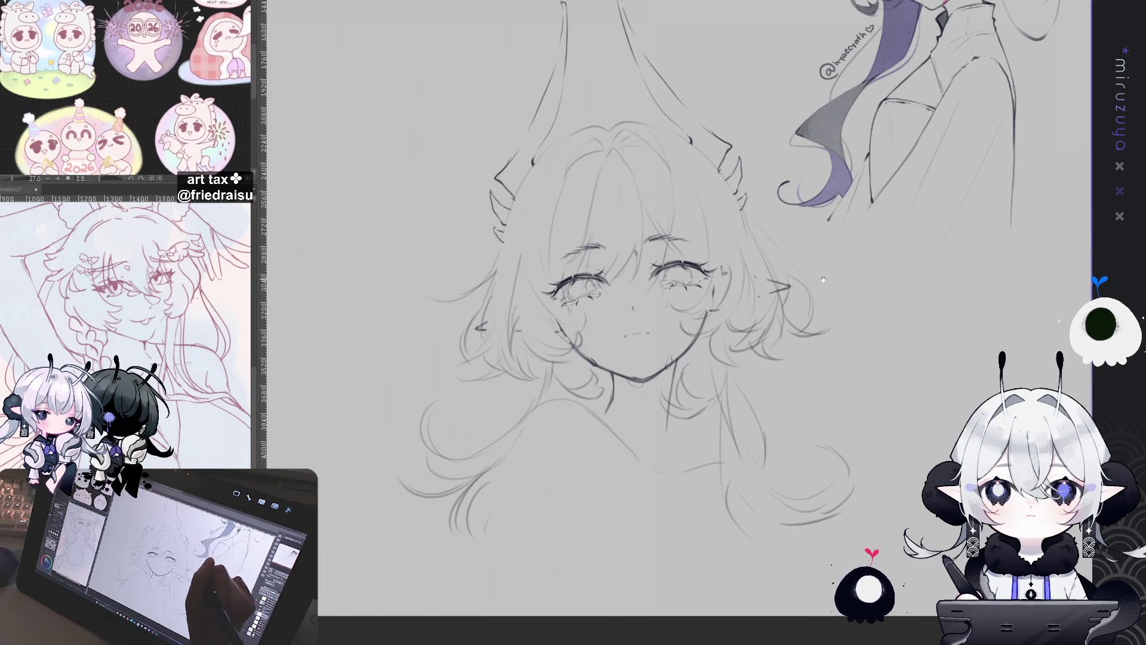
left_click_drag(710, 155, 690, 149)
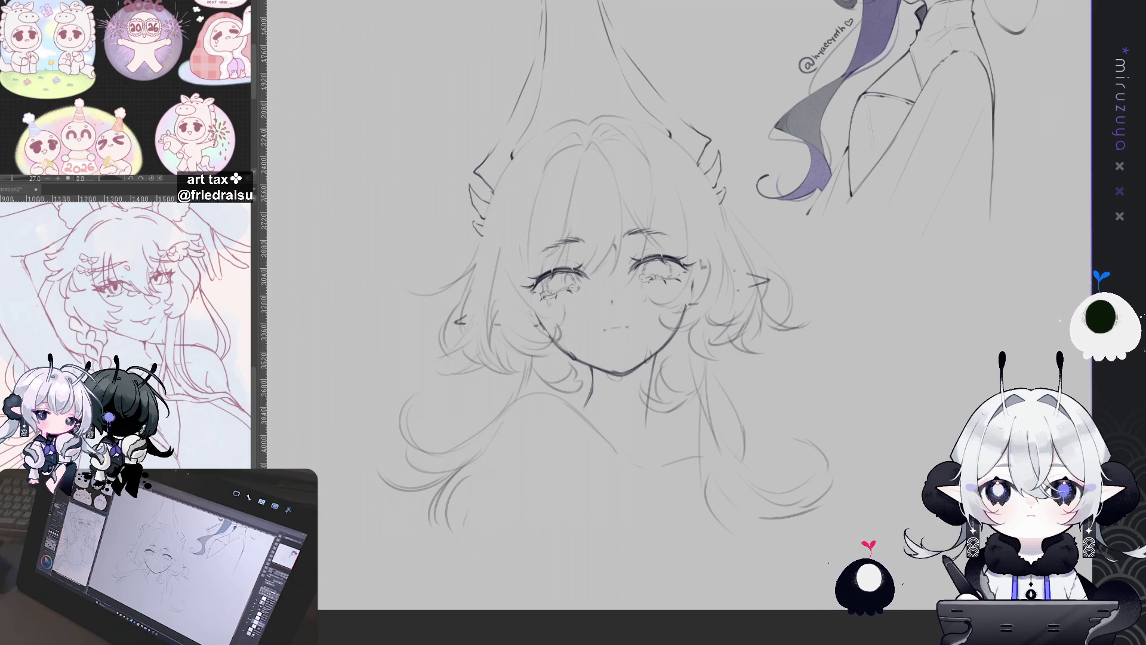
scroll(584, 328, "up", 2)
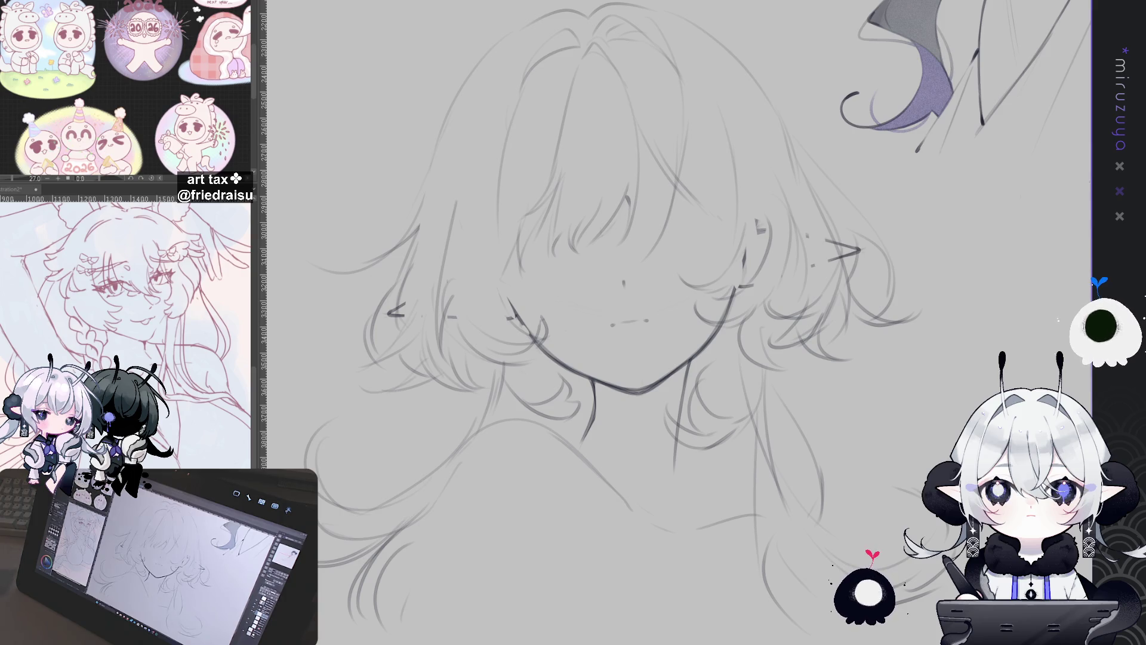
Undo the stray last stroke on the lower face
key("ctrl+z")
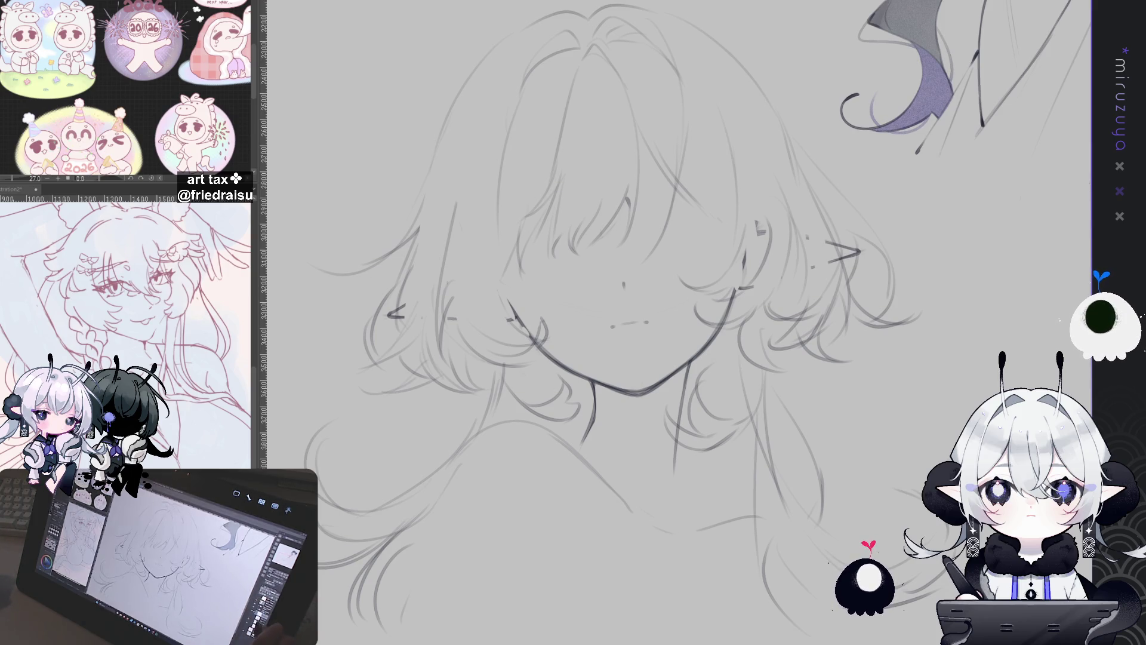
Redraw and darken the curved hair strands falling over the girl's eye
left_click_drag(624, 311, 675, 311)
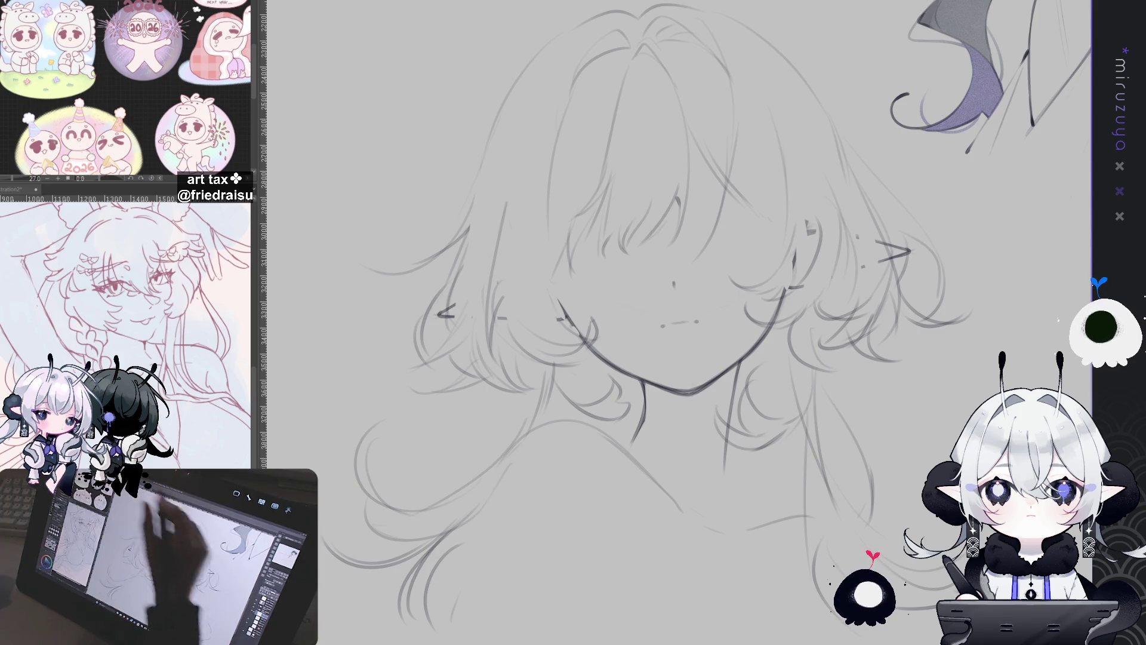
left_click_drag(676, 200, 678, 220)
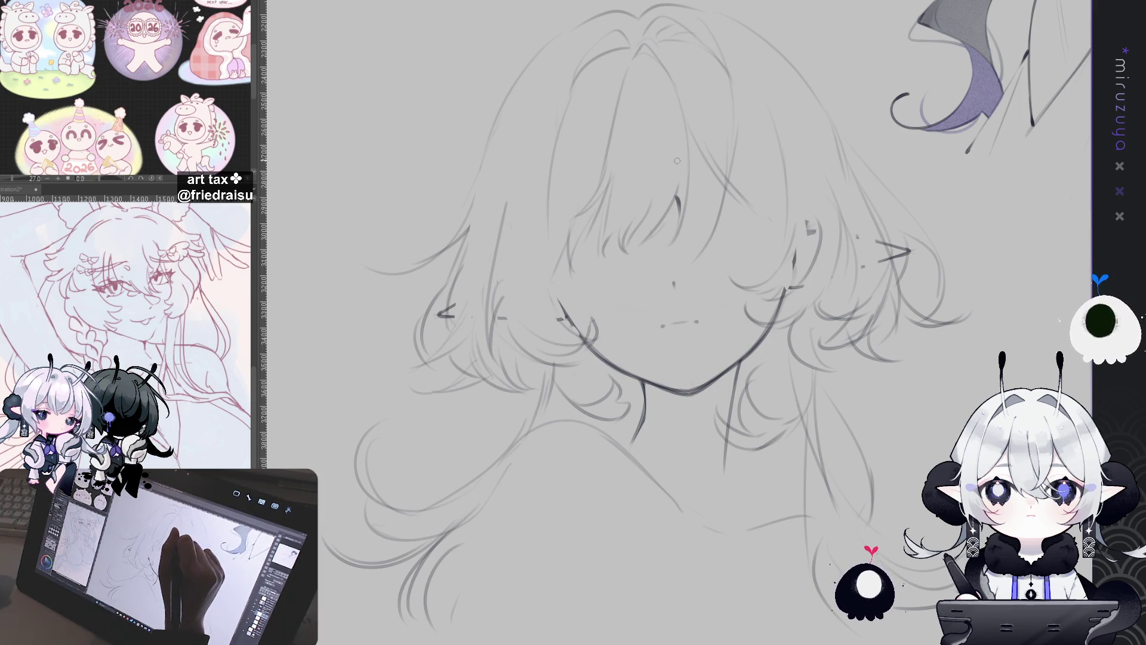
left_click_drag(669, 211, 640, 261)
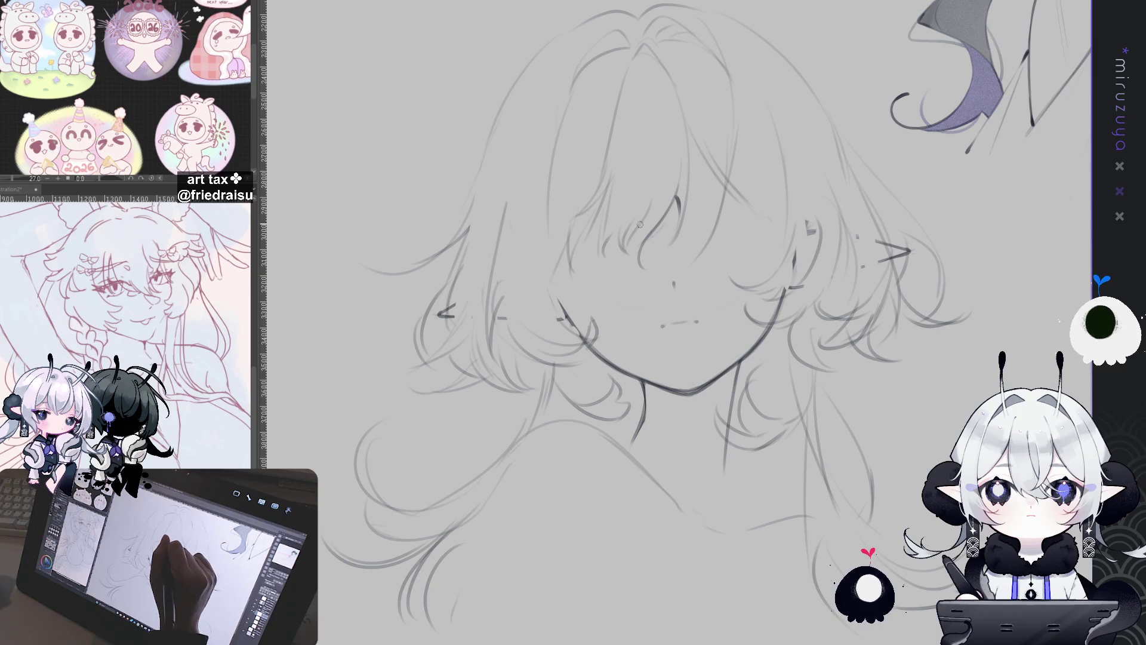
left_click_drag(668, 217, 634, 259)
left_click_drag(649, 216, 643, 260)
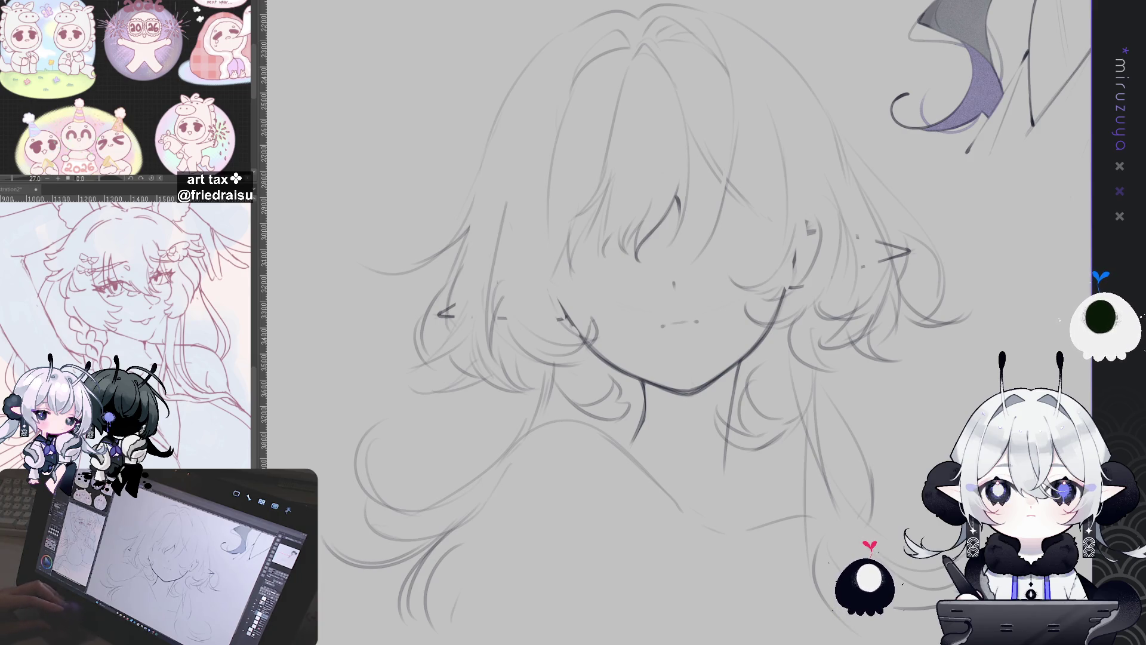
In a horizontally mirrored view, add five thin strand lines through the upper hair, then unmirror
key("h")
left_click_drag(844, 306, 783, 300)
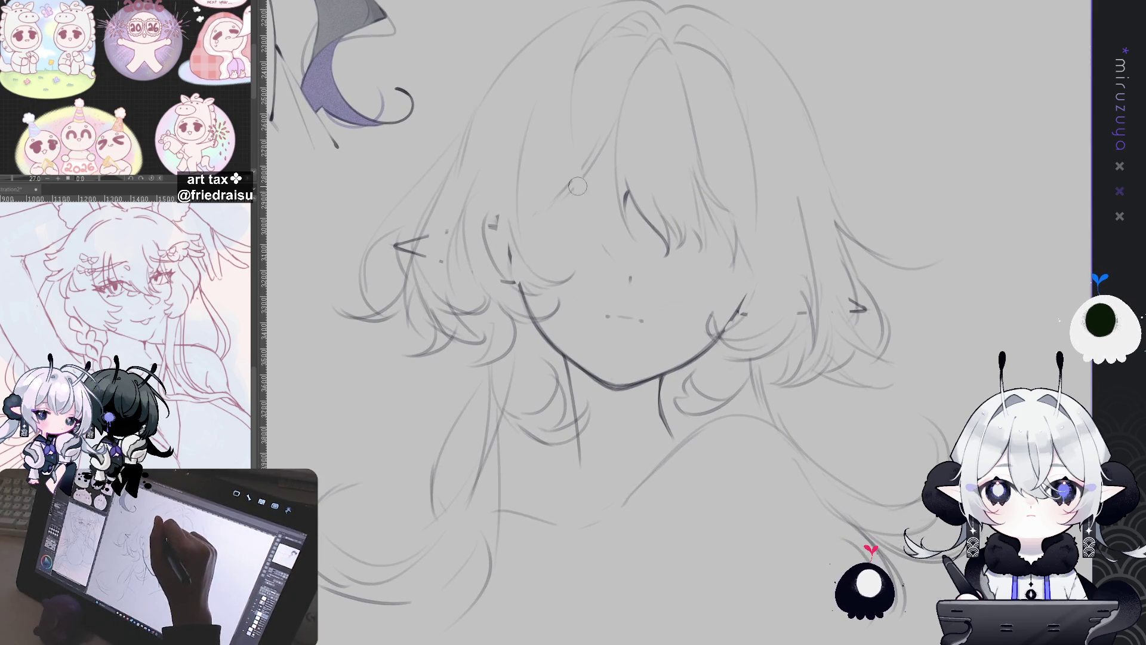
left_click_drag(572, 75, 580, 188)
left_click_drag(570, 84, 596, 210)
left_click_drag(572, 73, 625, 235)
left_click_drag(574, 107, 592, 207)
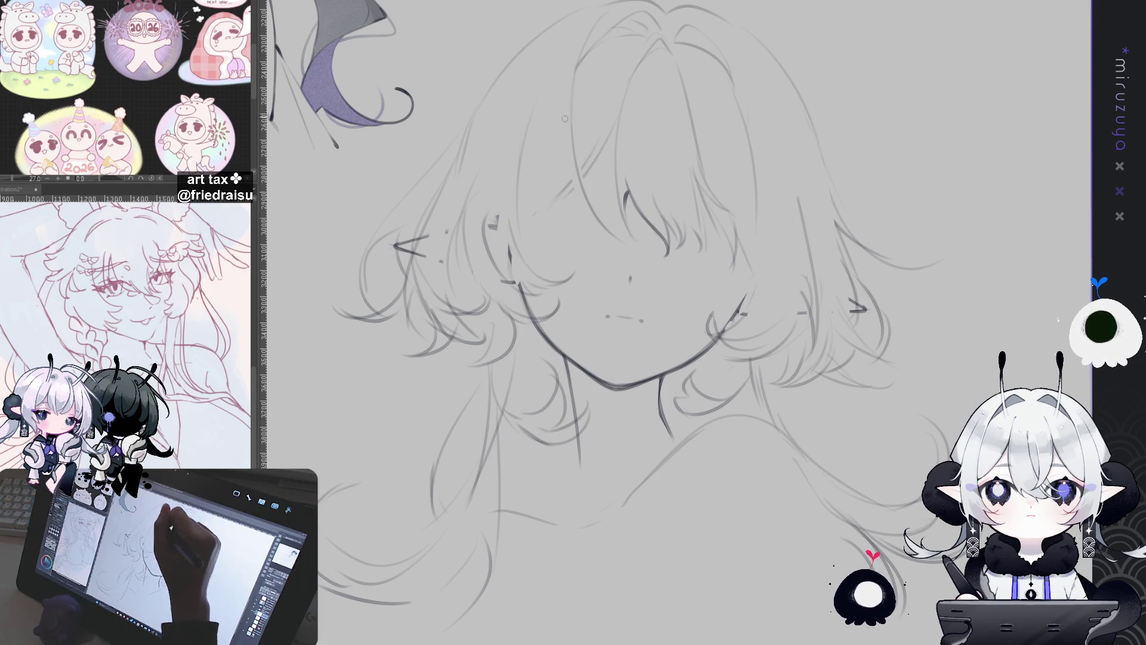
left_click_drag(564, 120, 599, 223)
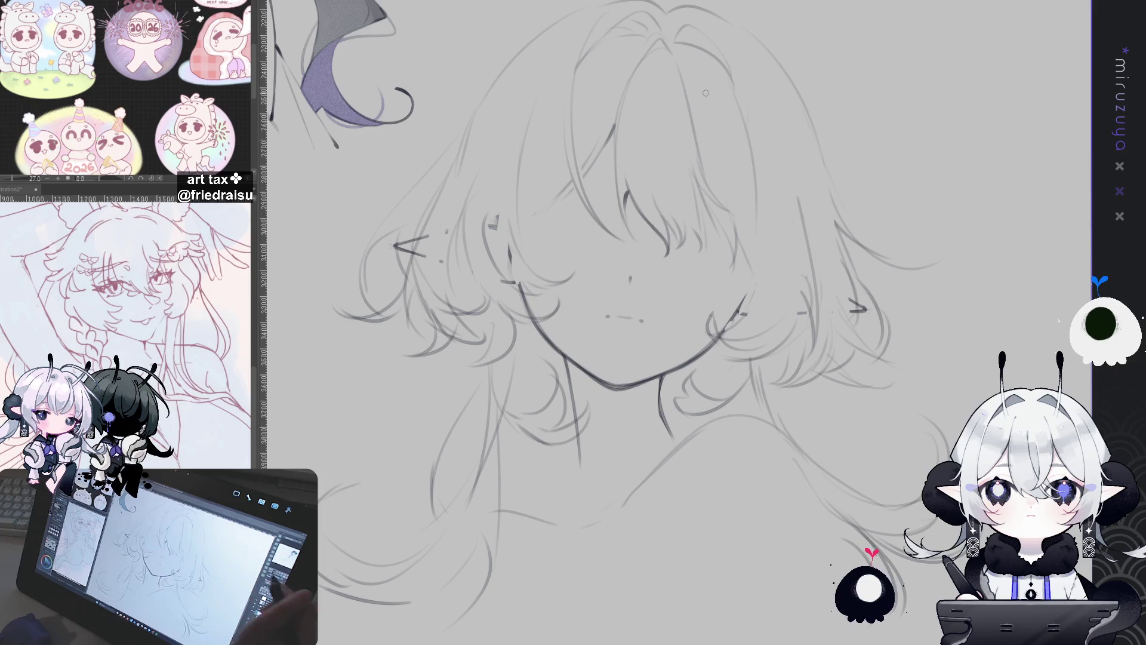
key("h")
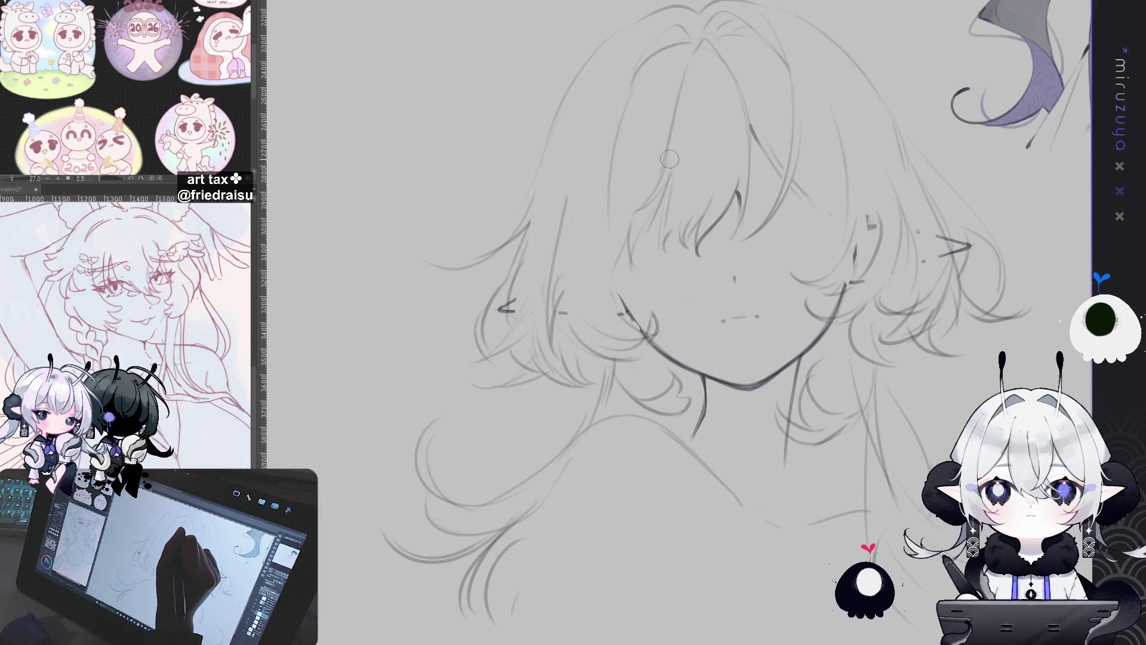
Draw wavy hair strands beside the right side of the face, undoing and redrawing poor strokes
key("minus")
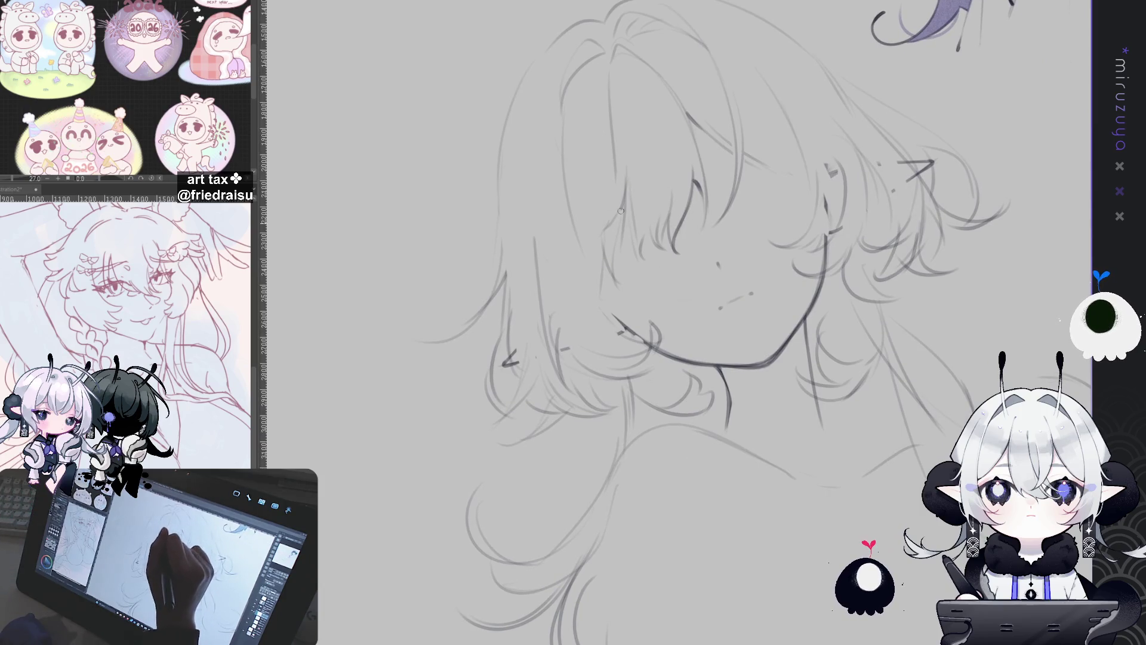
left_click_drag(616, 216, 583, 256)
left_click_drag(627, 169, 599, 242)
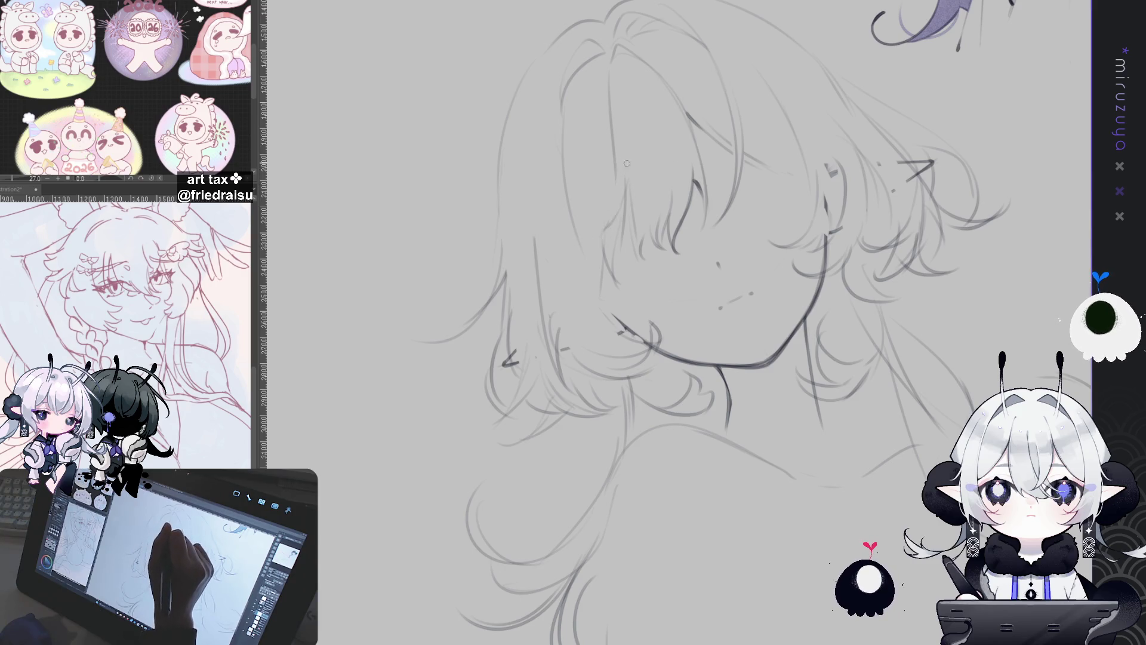
key("ctrl+z")
left_click_drag(627, 168, 589, 245)
key("ctrl+z")
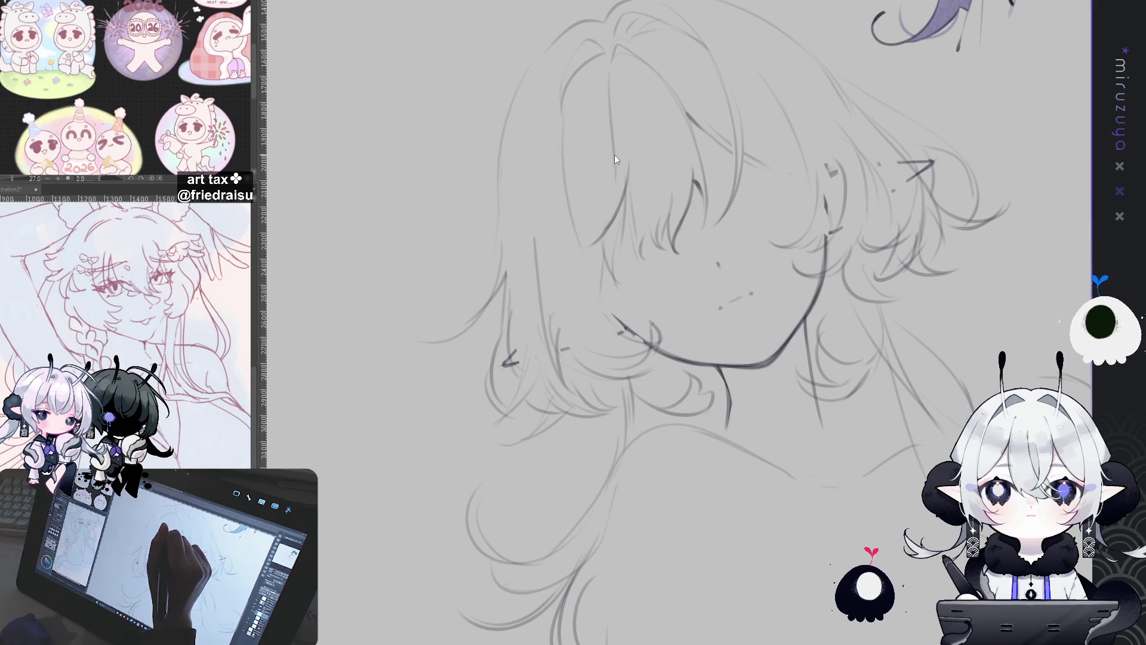
left_click_drag(737, 138, 659, 164)
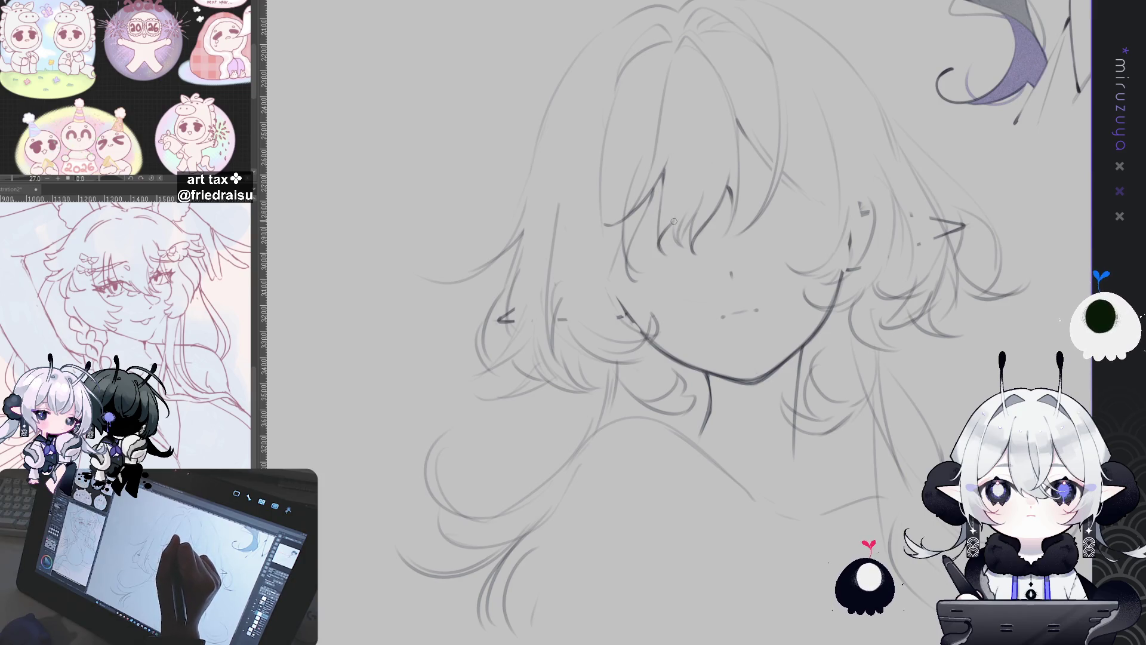
Tilt and pan back to the face, trying a short hair-strand stroke and undoing it
left_click_drag(745, 173, 767, 179)
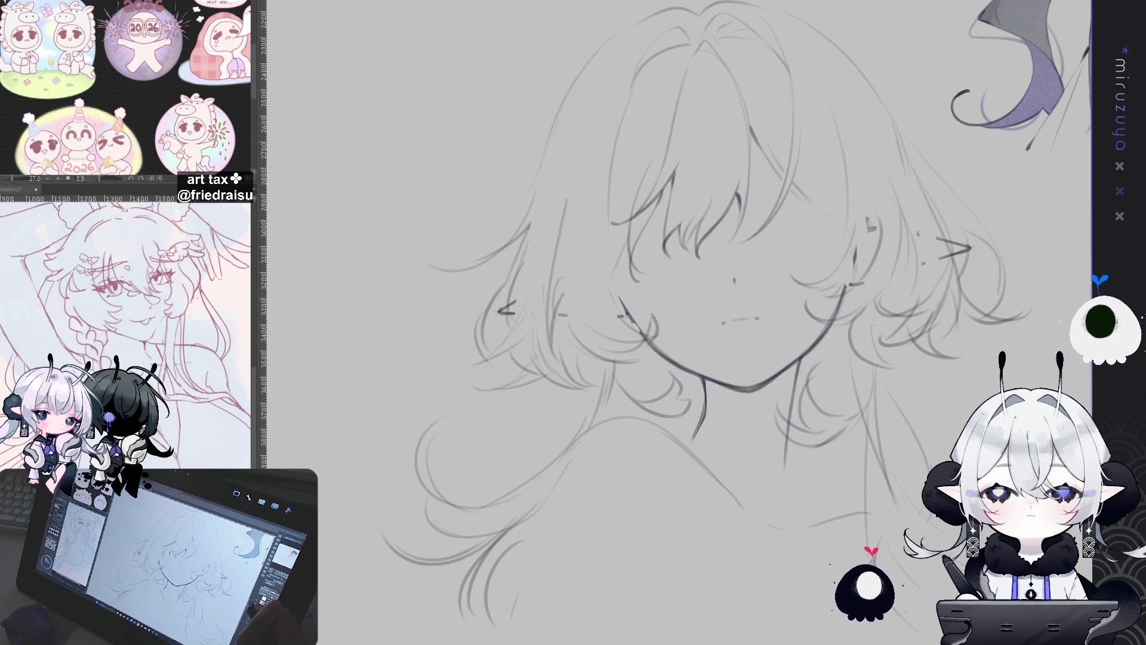
left_click_drag(965, 317, 998, 292)
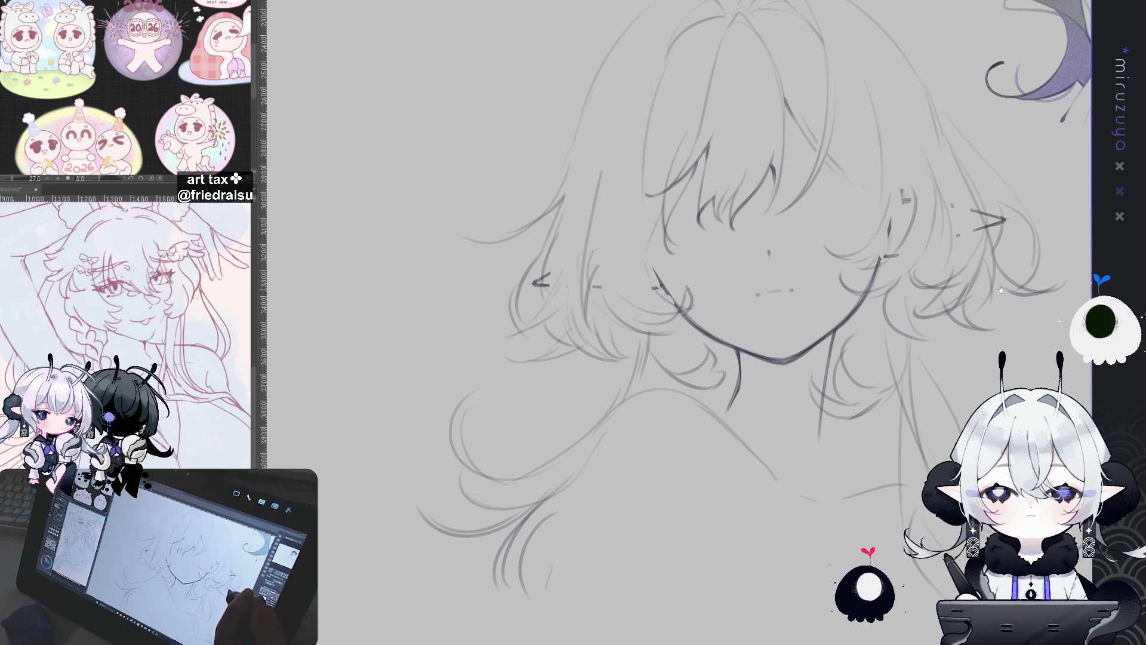
left_click_drag(765, 190, 700, 214)
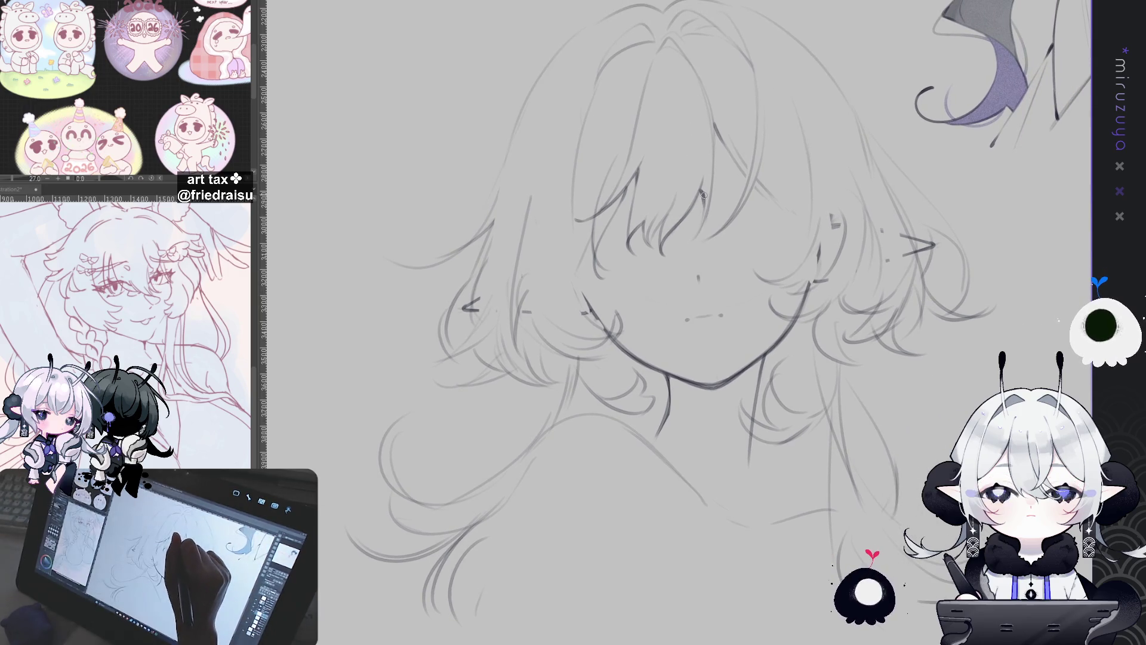
left_click_drag(710, 105, 713, 137)
key("ctrl+z")
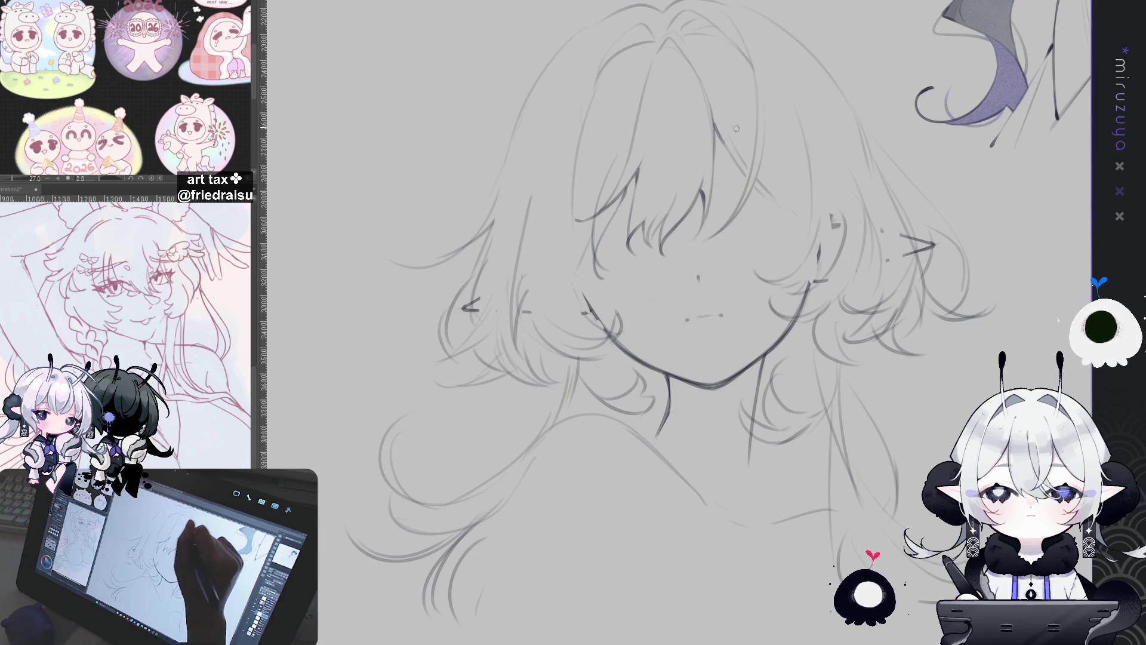
In a mirrored, rotated view, draw a hair strand down beside the left cheek, then zoom out
key("h")
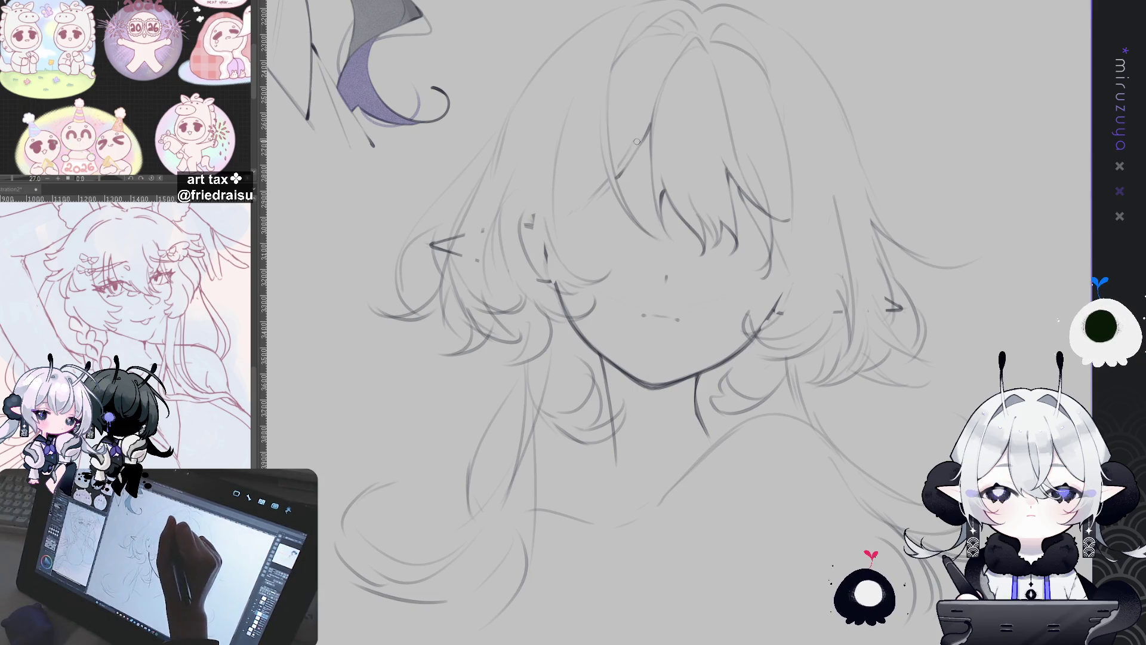
left_click_drag(619, 177, 692, 358)
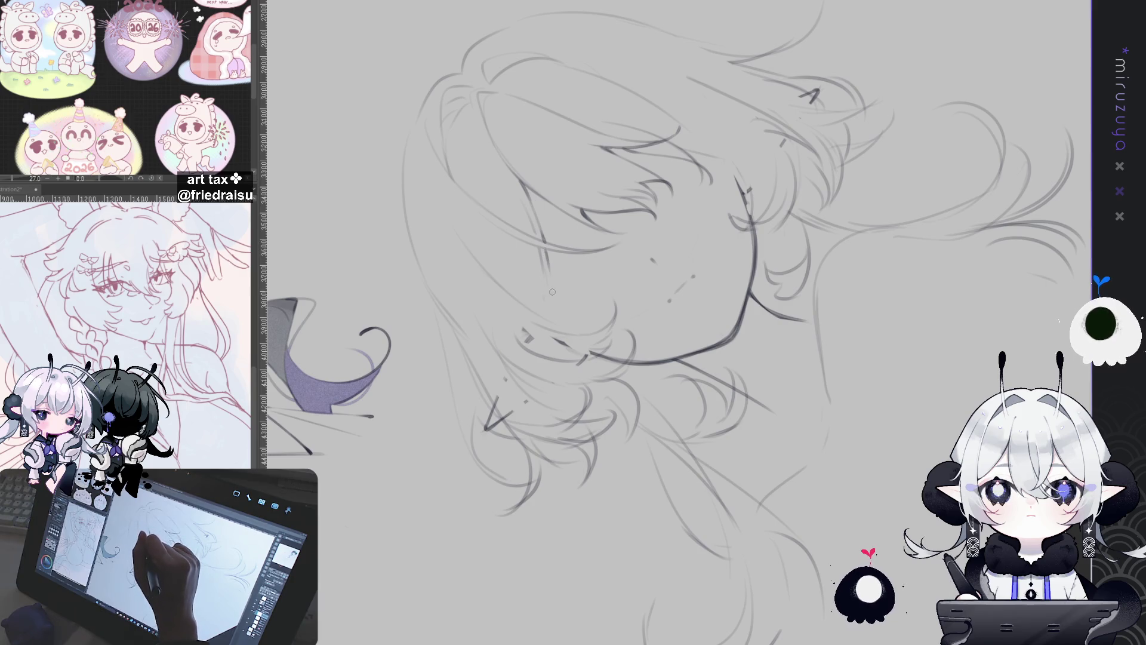
left_click_drag(544, 242, 556, 325)
mouse_move(547, 261)
left_mouse_down()
mouse_move(687, 197)
mouse_move(956, 336)
left_mouse_up()
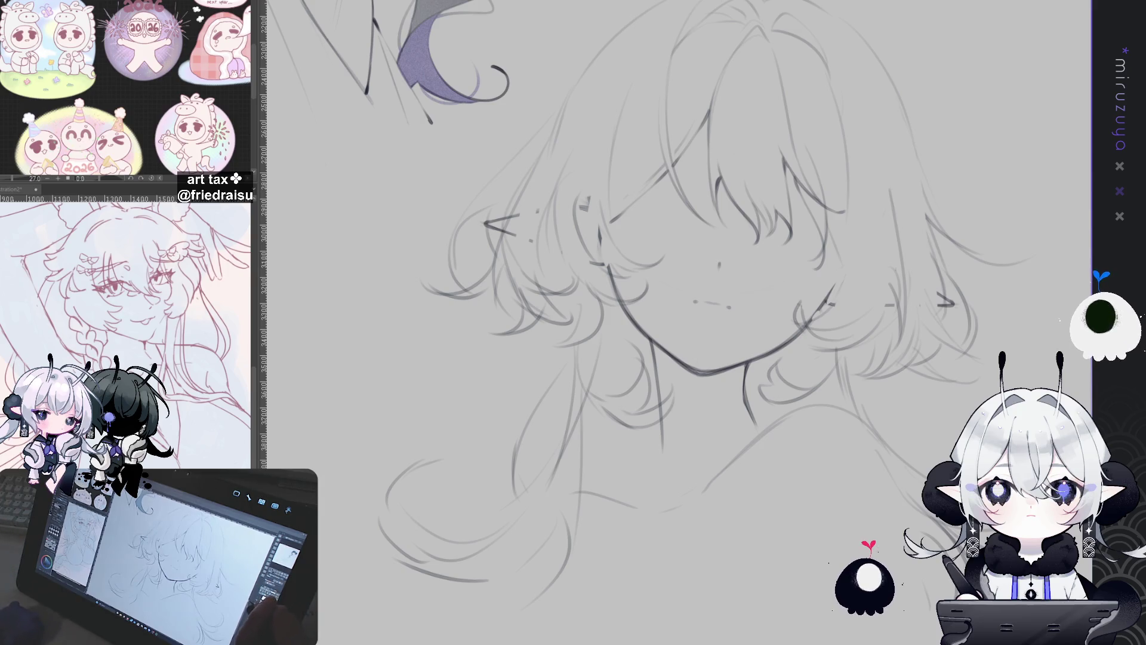
key("ctrl+minus")
key("ctrl+minus")
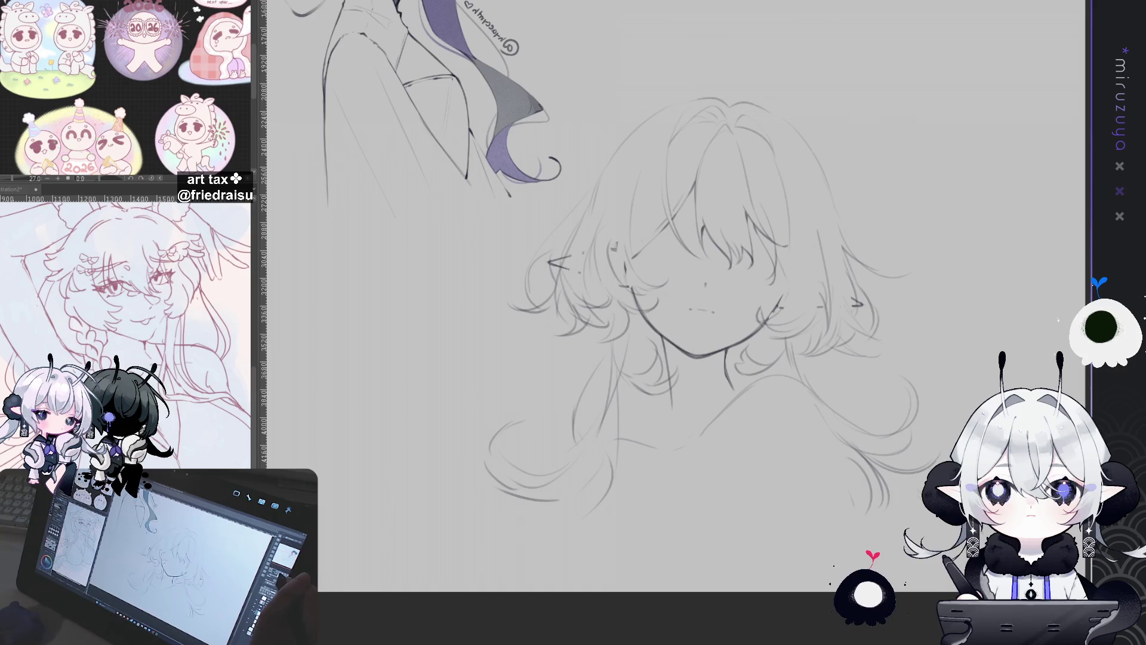
Zoom back in on the face and rotate the view until the face lies steeply tilted
key("ctrl+plus")
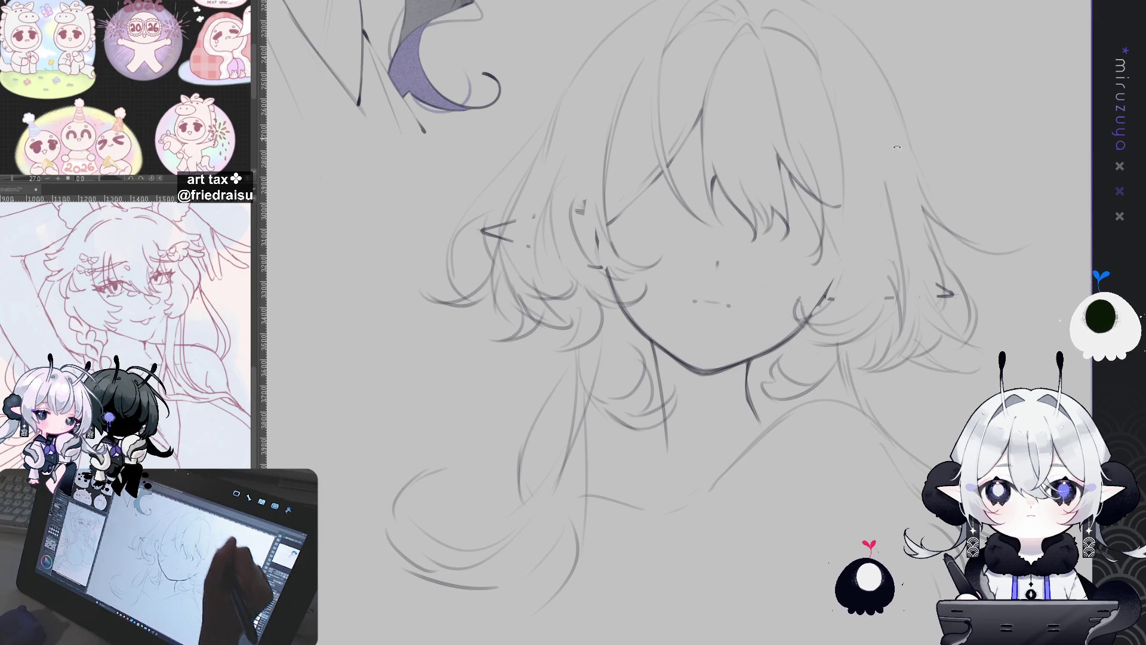
left_click_drag(605, 186, 798, 279)
left_click_drag(697, 137, 657, 179)
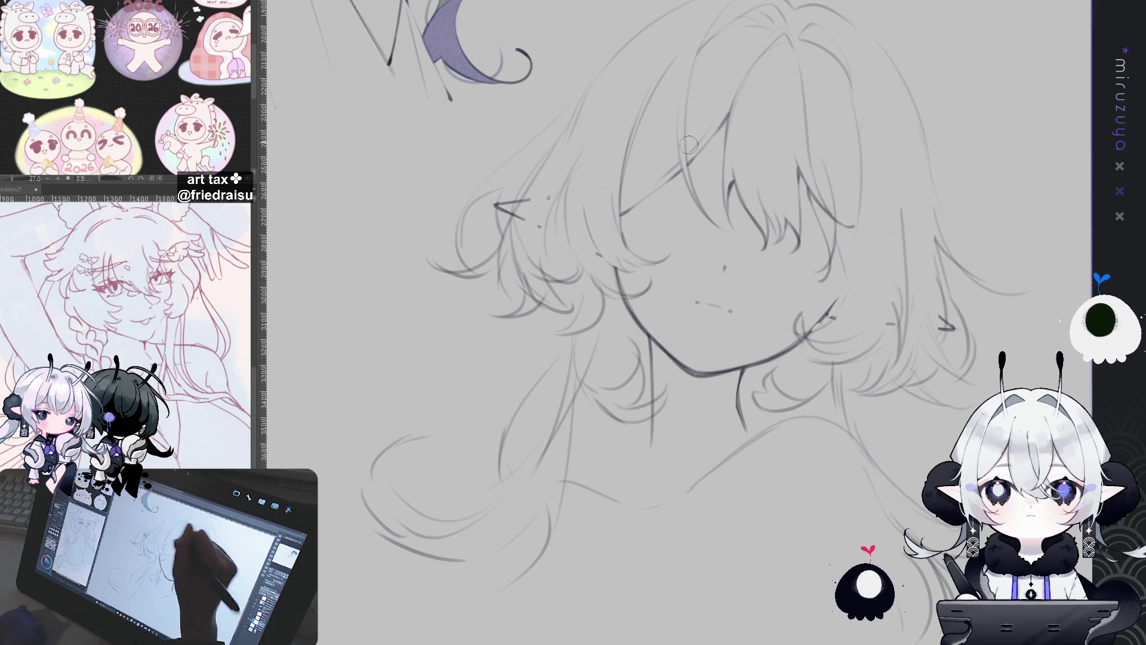
mouse_move(950, 73)
left_mouse_down()
mouse_move(989, 199)
mouse_move(686, 155)
left_mouse_up()
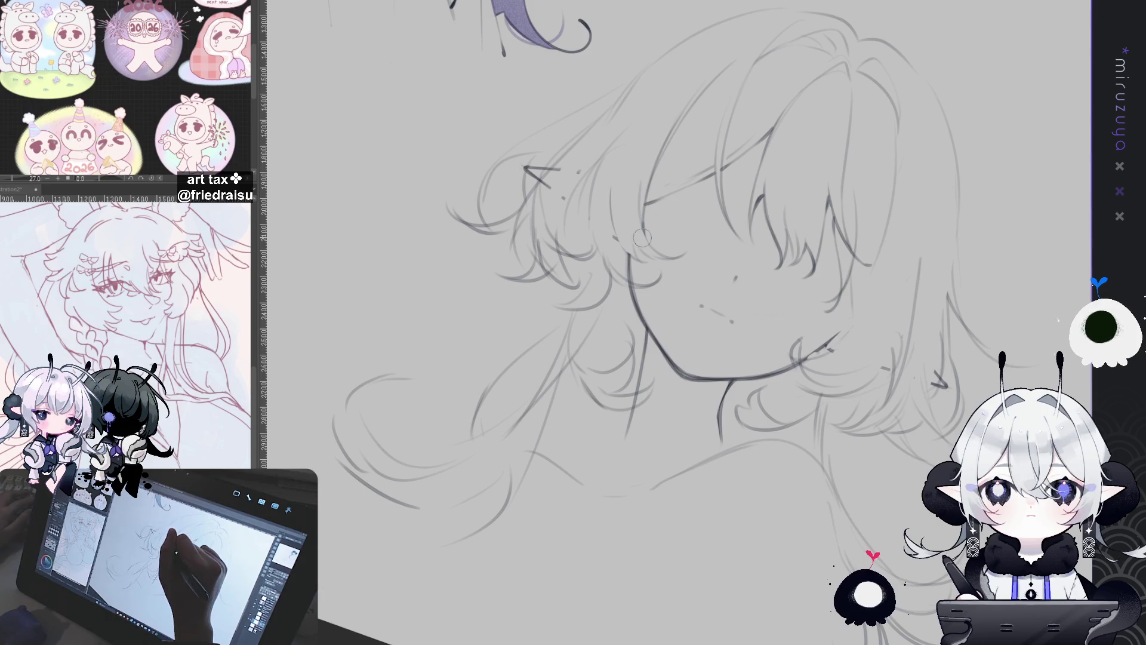
left_click_drag(659, 241, 591, 272)
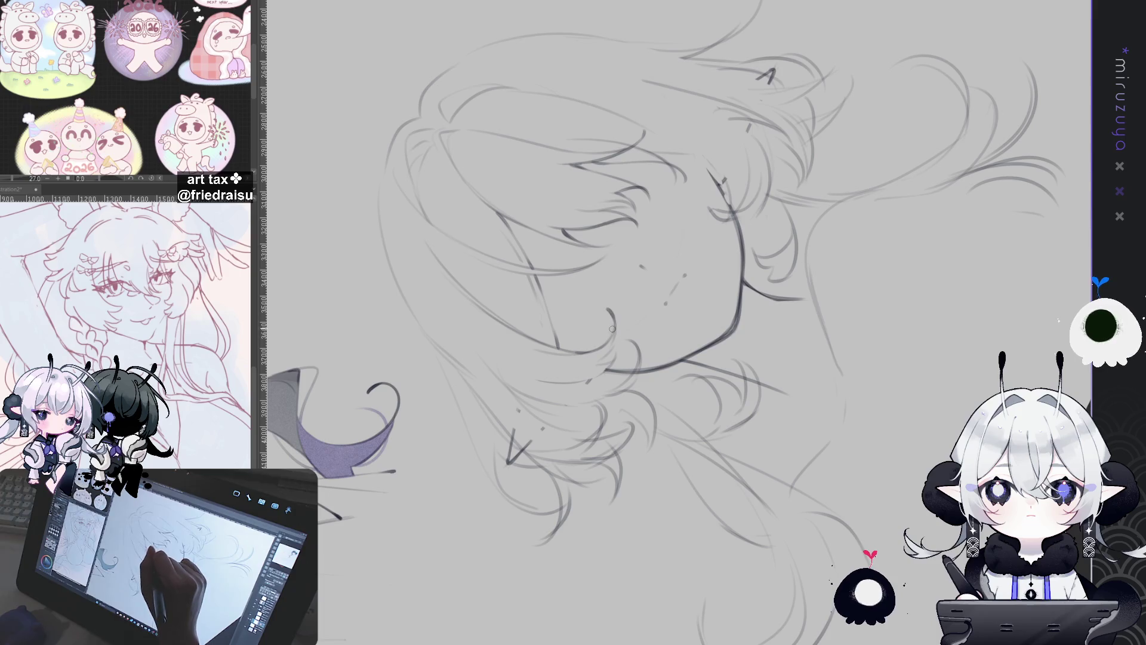
Rotate the view back to upright and recentre it on the face, purple shape at upper left
mouse_move(593, 357)
left_mouse_down()
mouse_move(666, 231)
mouse_move(757, 275)
left_mouse_up()
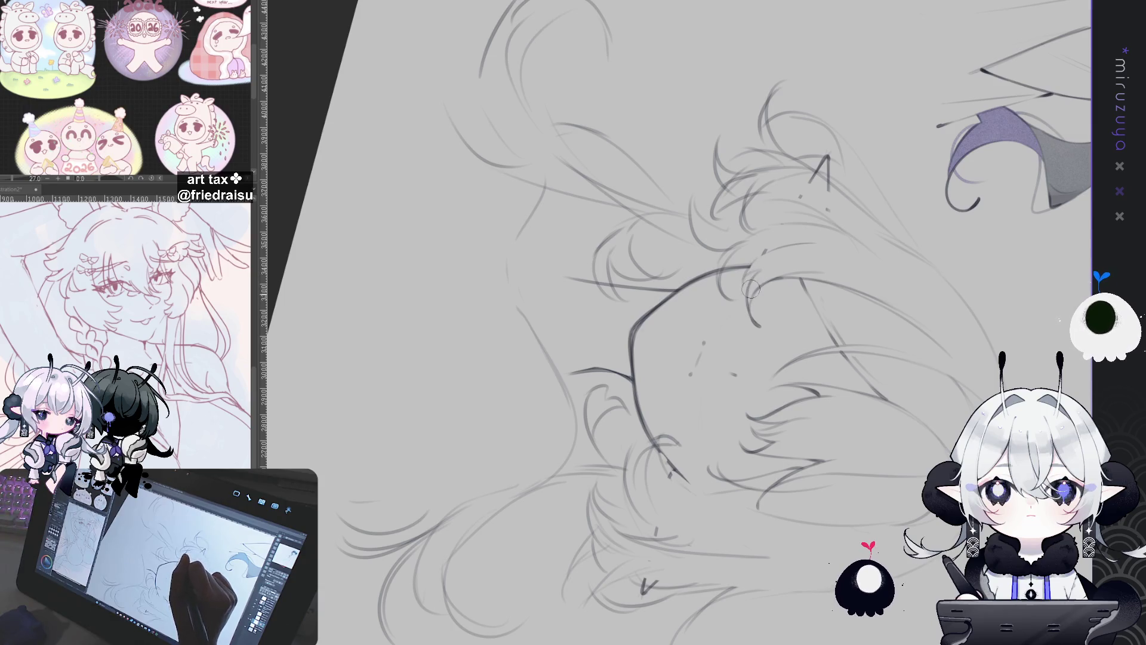
key("minus")
left_click_drag(854, 438, 681, 228)
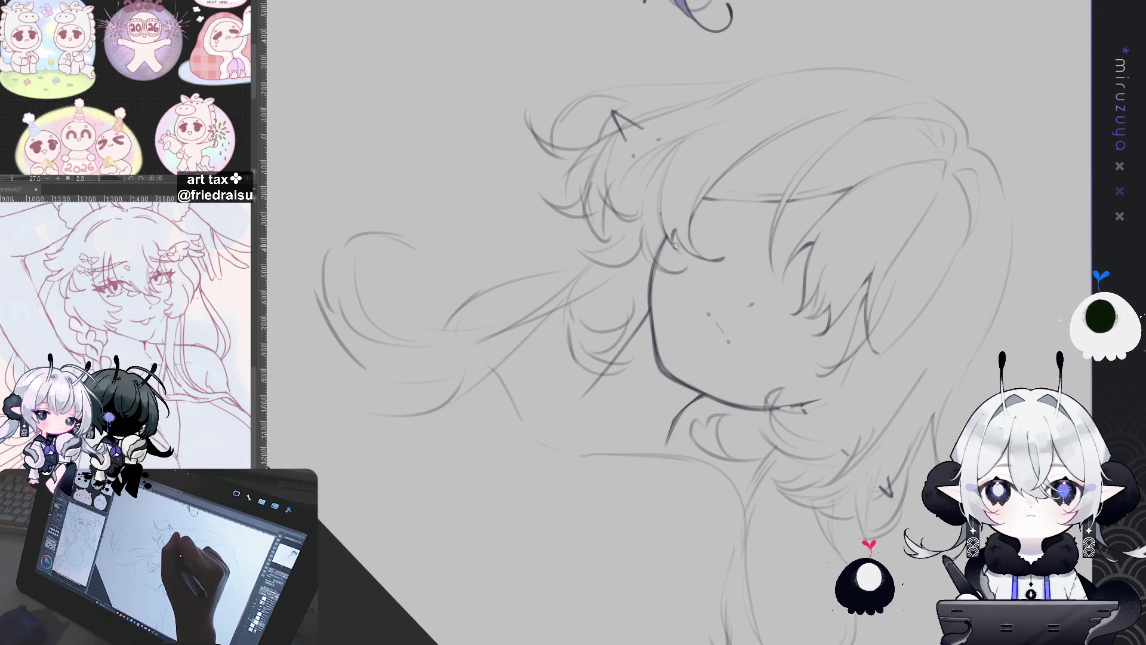
mouse_move(680, 242)
left_mouse_down()
mouse_move(799, 479)
mouse_move(813, 461)
left_mouse_up()
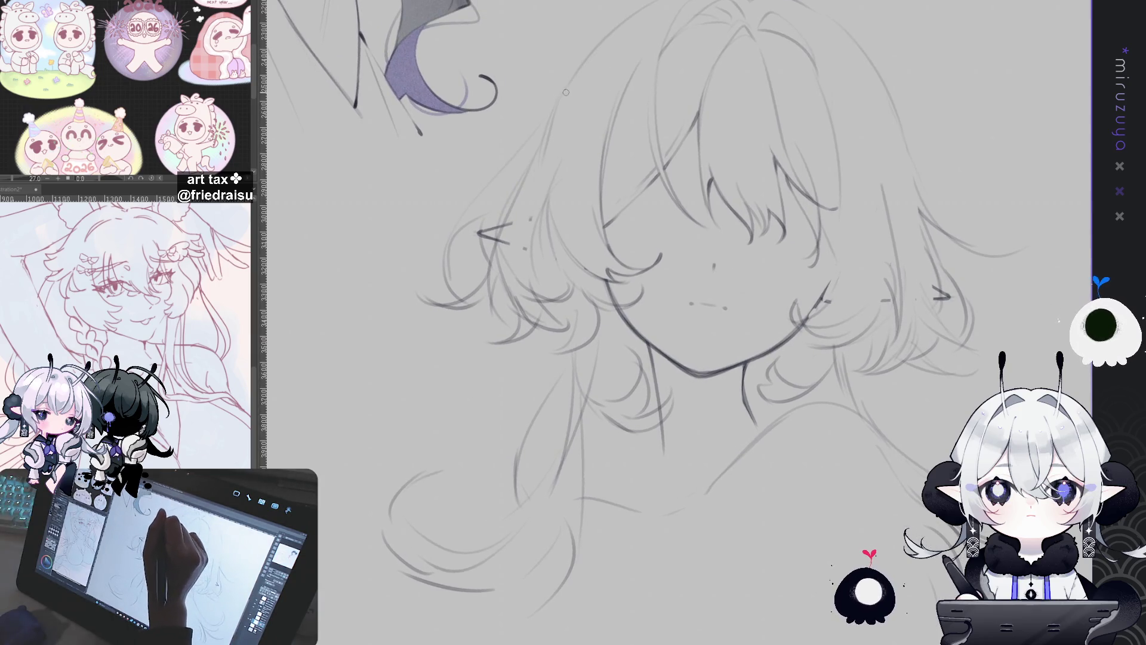
left_click_drag(496, 379, 597, 227)
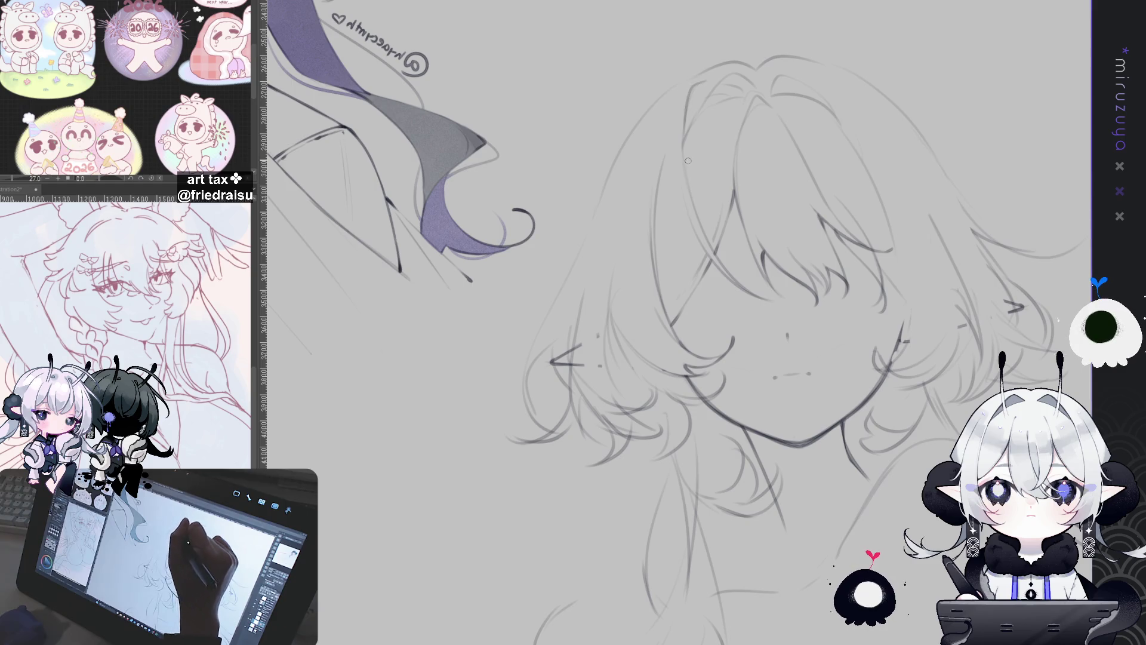
Add pencil lines along a right-side hair strand, then mirror and pan the view
left_click_drag(688, 99, 689, 181)
left_click_drag(682, 82, 684, 168)
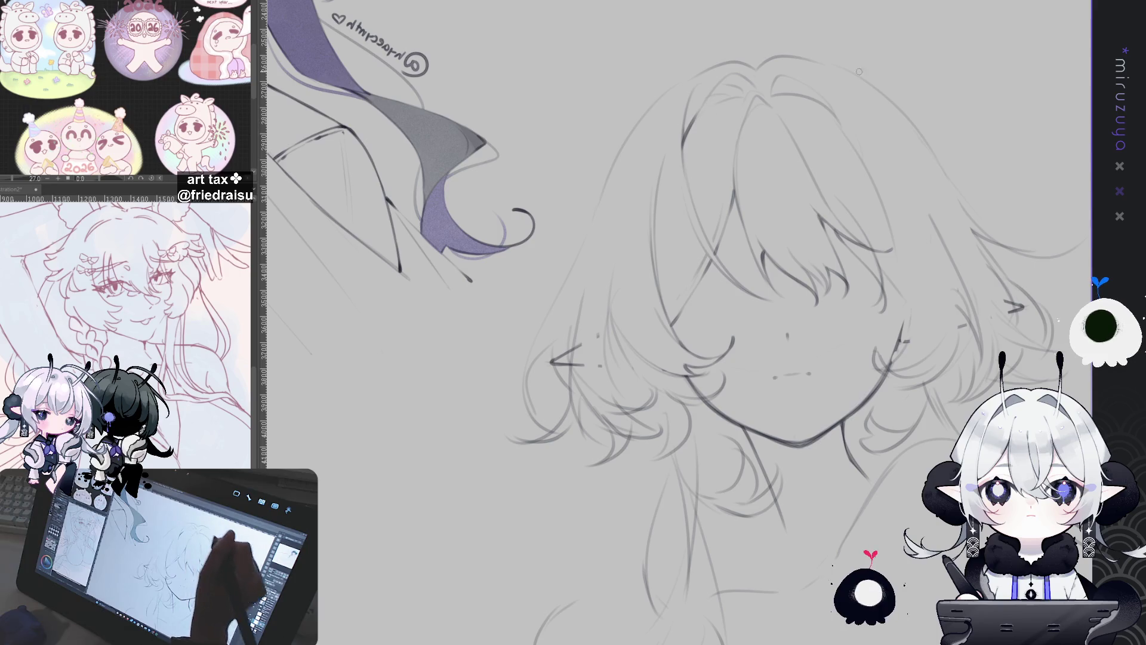
key("h")
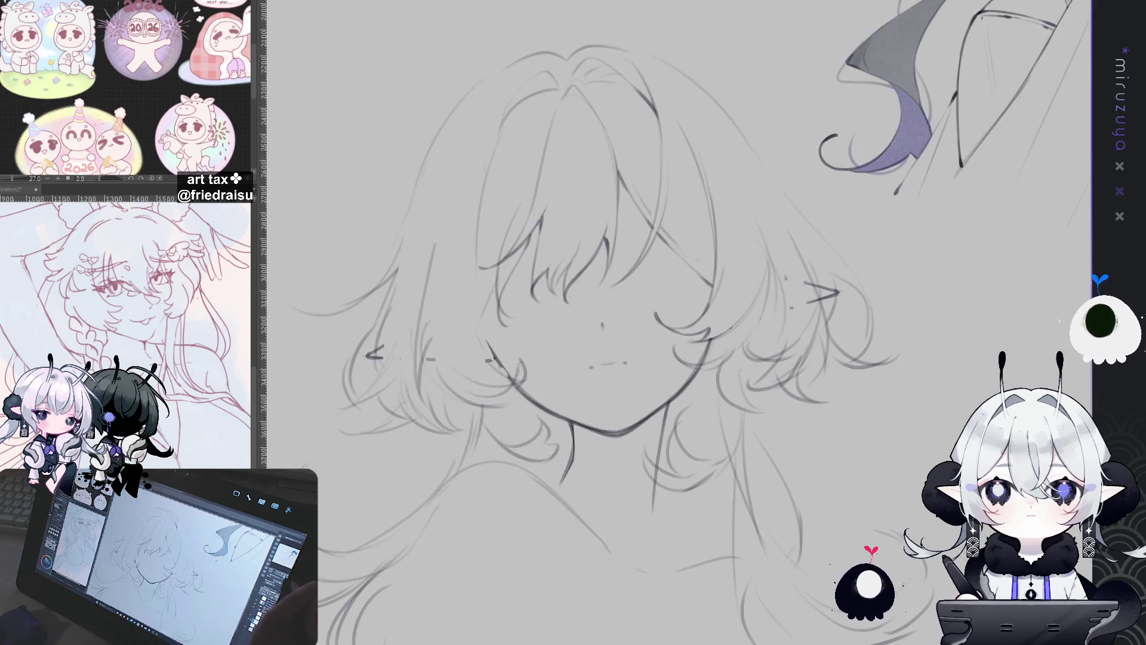
left_click_drag(641, 198, 560, 183)
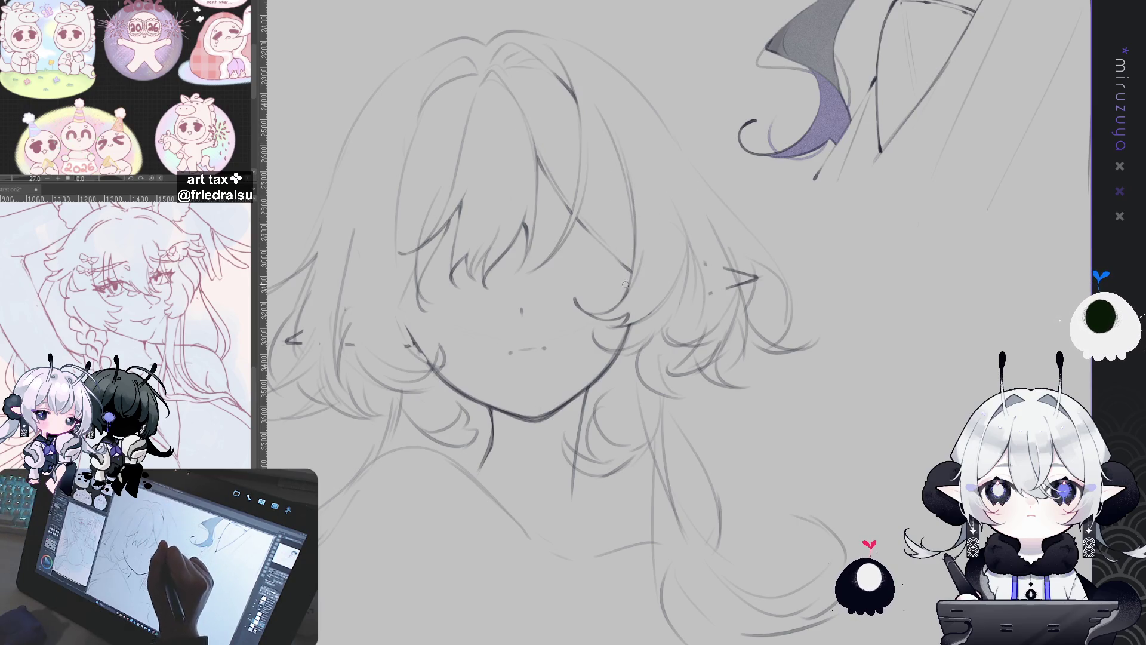
left_click_drag(555, 301, 673, 265)
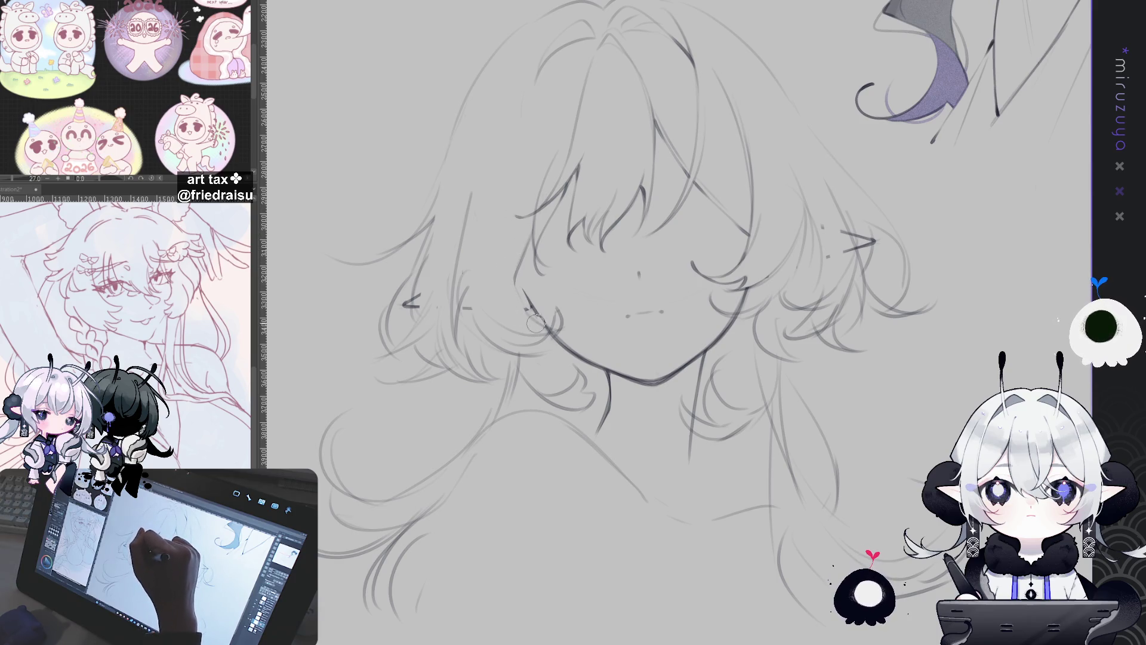
Redraw the upper-left hair outline as one long stroke, discarding a rejected short top strand
left_click_drag(544, 61, 513, 144)
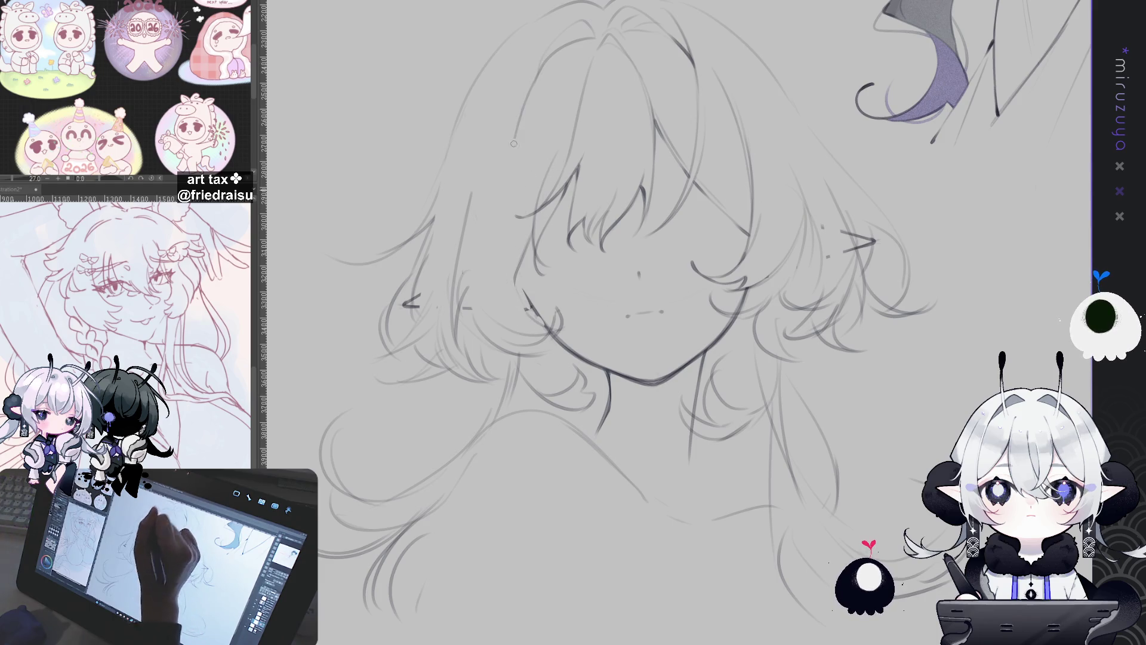
key("ctrl+z")
left_click_drag(541, 62, 518, 285)
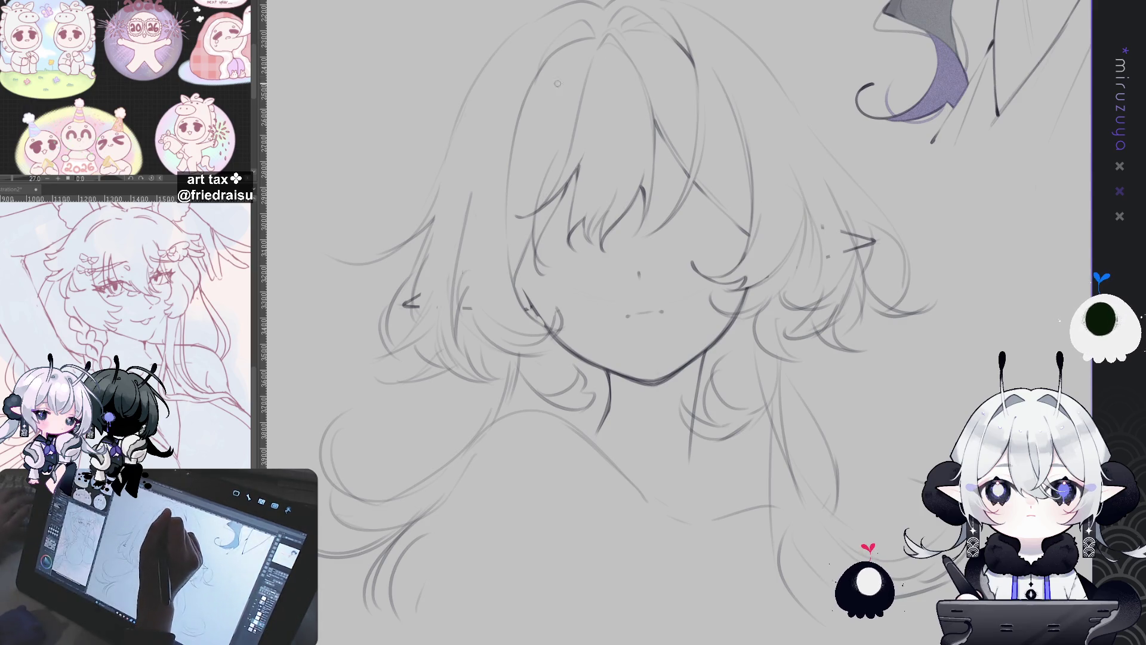
left_click_drag(543, 69, 535, 89)
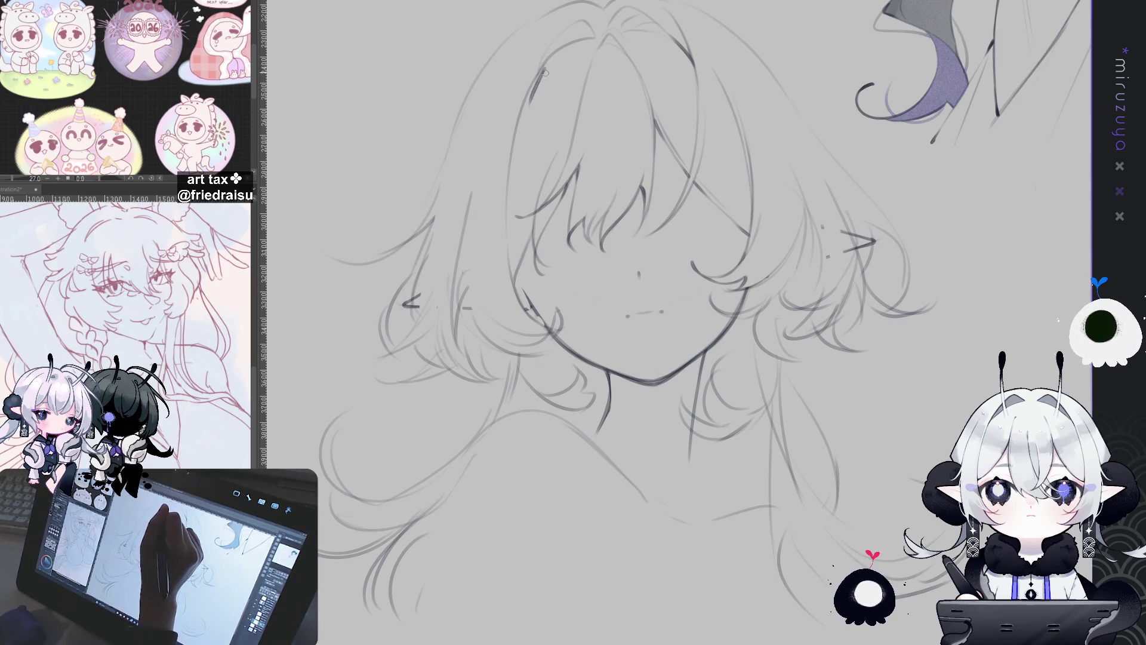
key("ctrl+z")
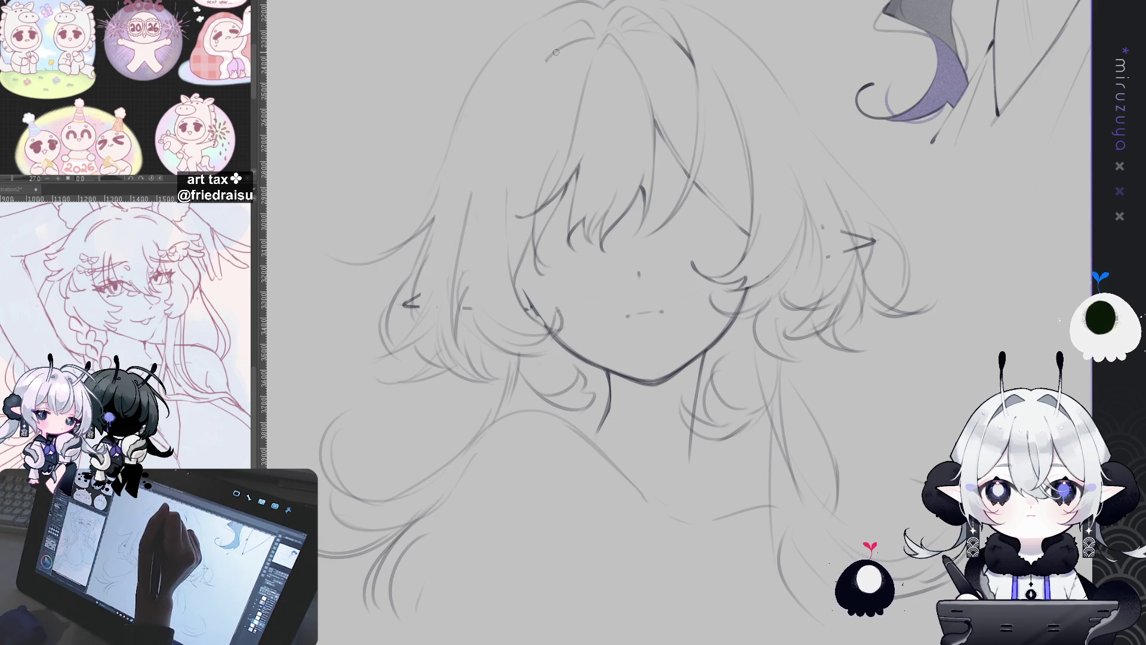
left_click_drag(514, 166, 597, 239)
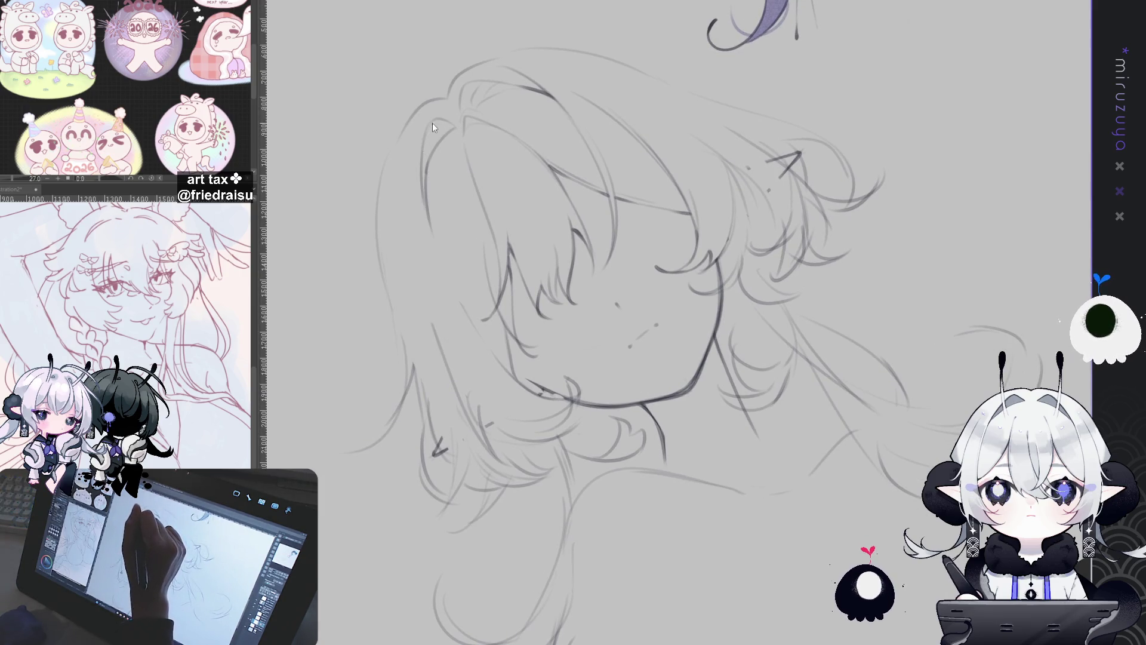
Replace the rough hair strand with a smoother curved stroke
key("ctrl+z")
left_click_drag(431, 124, 426, 200)
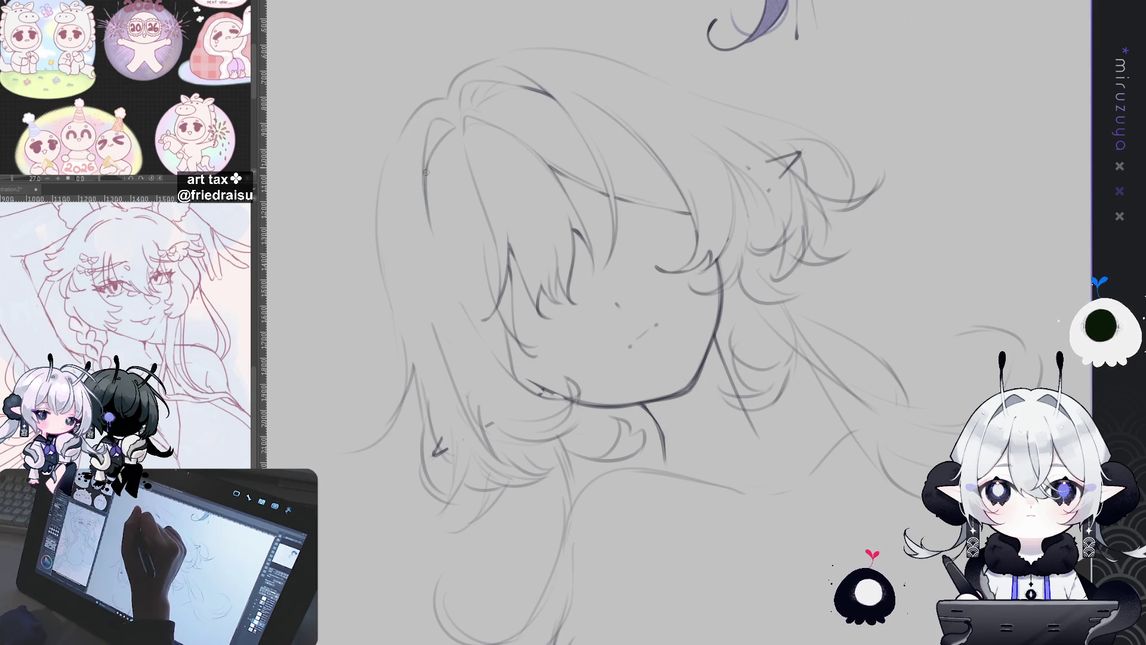
left_click_drag(625, 76, 640, 40)
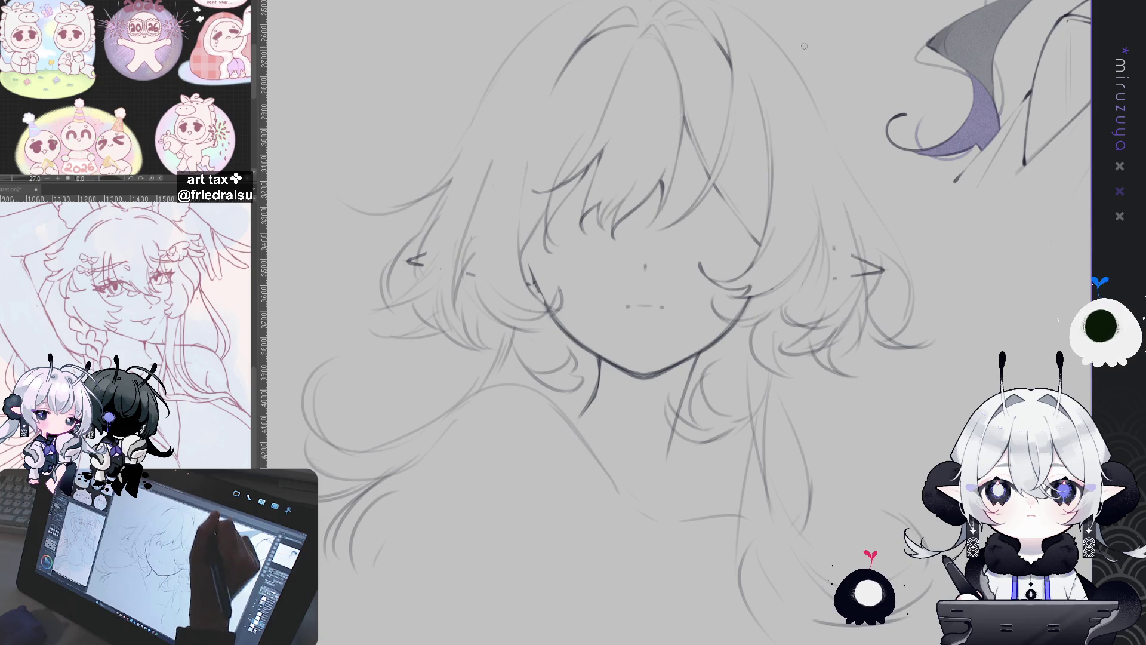
left_click_drag(804, 46, 733, 106)
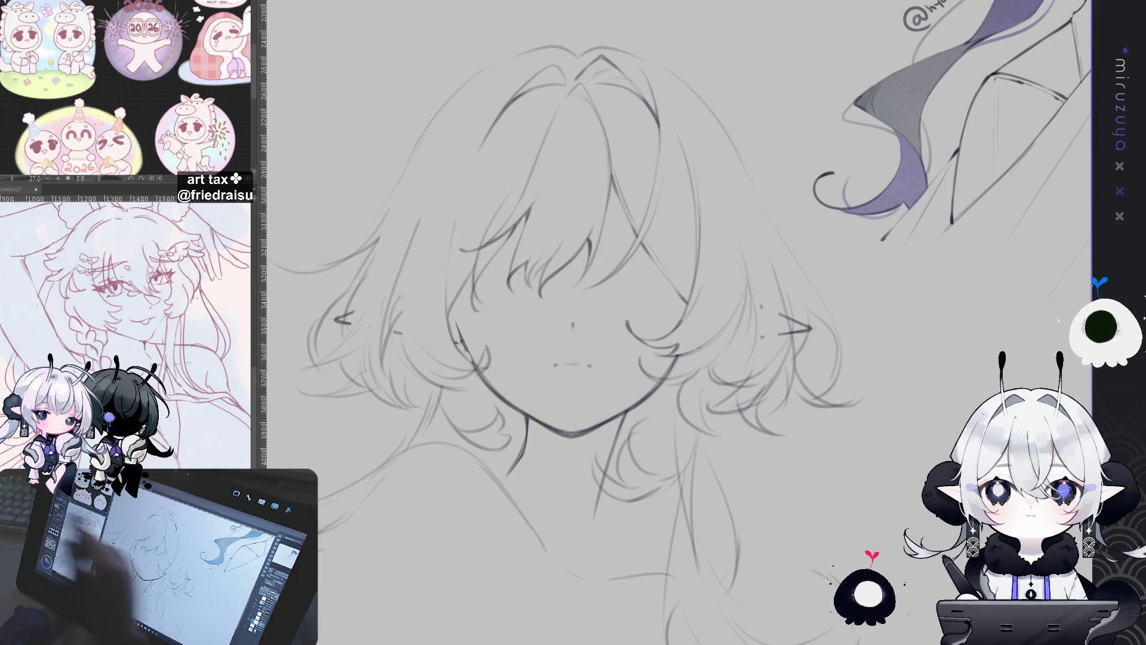
Zoom out, tilt the view slightly and draw a curved line below the chin
key("ctrl+minus")
key("ctrl+minus")
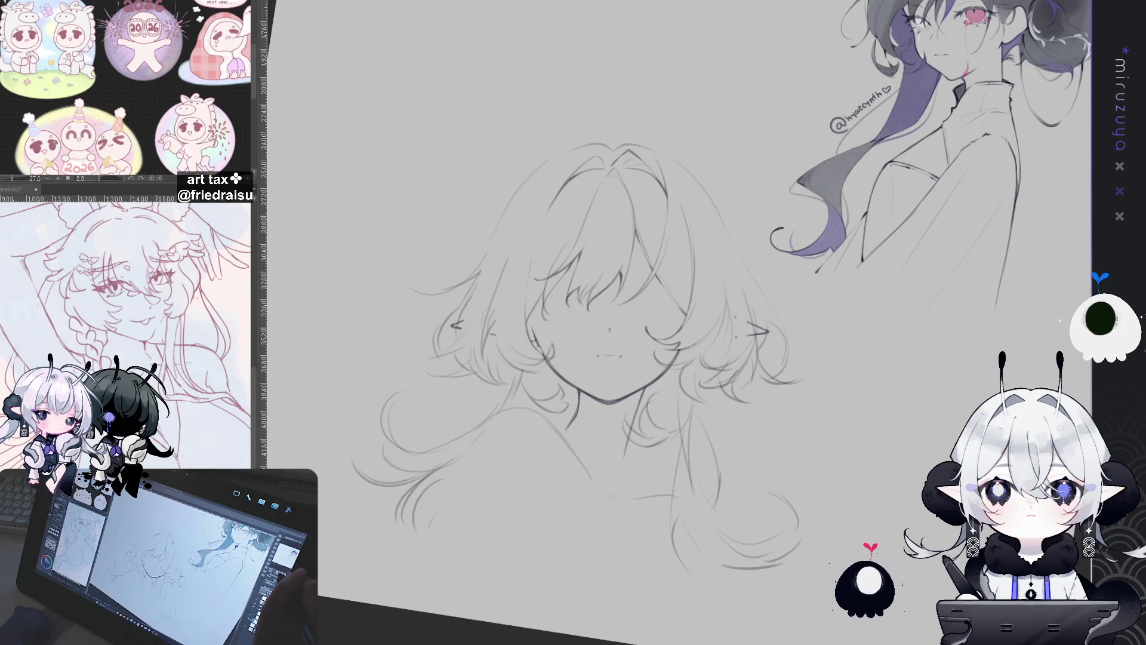
mouse_move(836, 335)
left_mouse_down()
mouse_move(858, 297)
mouse_move(859, 418)
mouse_move(860, 215)
left_mouse_up()
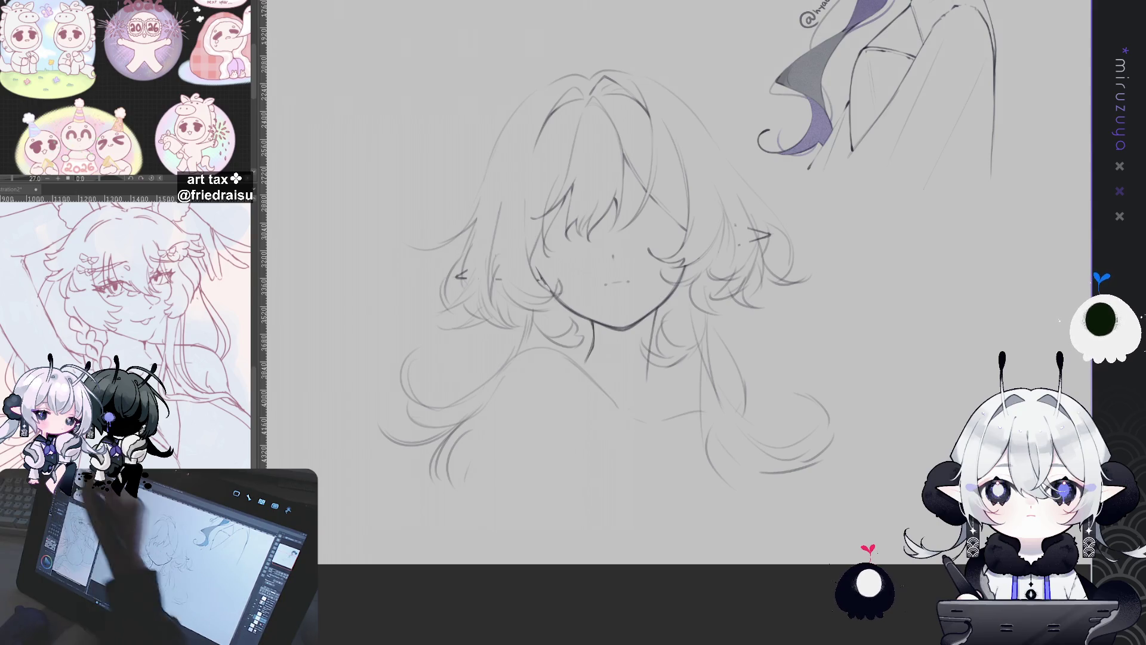
mouse_move(753, 424)
left_mouse_down()
mouse_move(633, 393)
mouse_move(588, 362)
mouse_move(412, 526)
mouse_move(782, 503)
left_mouse_up()
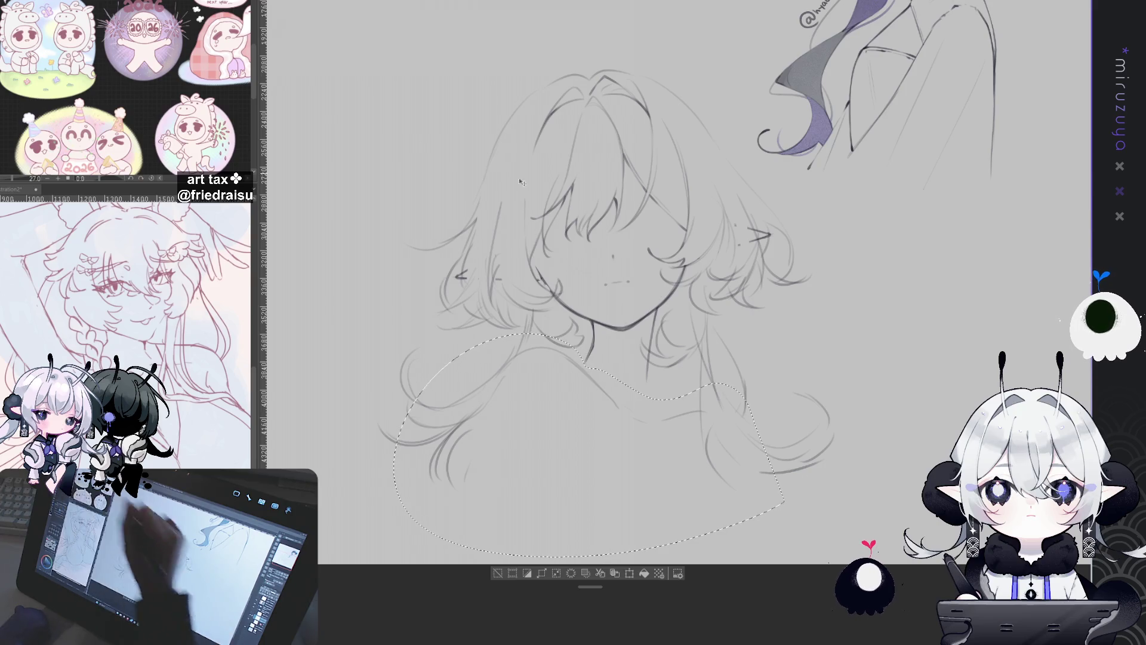
Clear the lasso selection, then draw a left shoulder curve, a long chest sweep and a short right stroke
left_click_drag(538, 466, 524, 452)
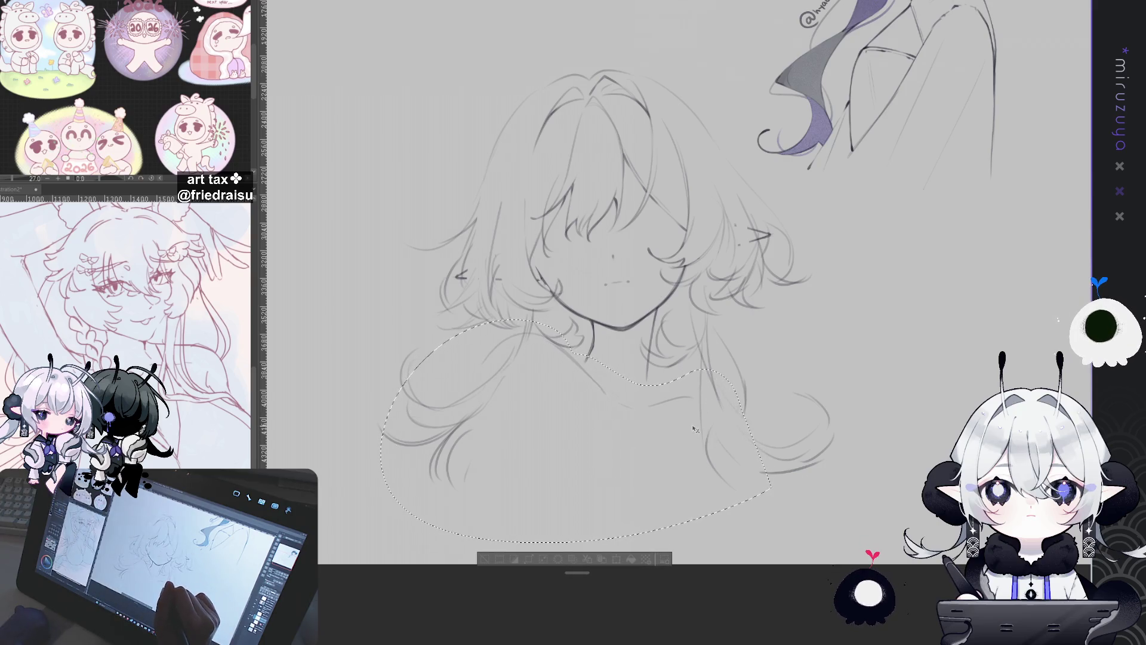
left_click(485, 558)
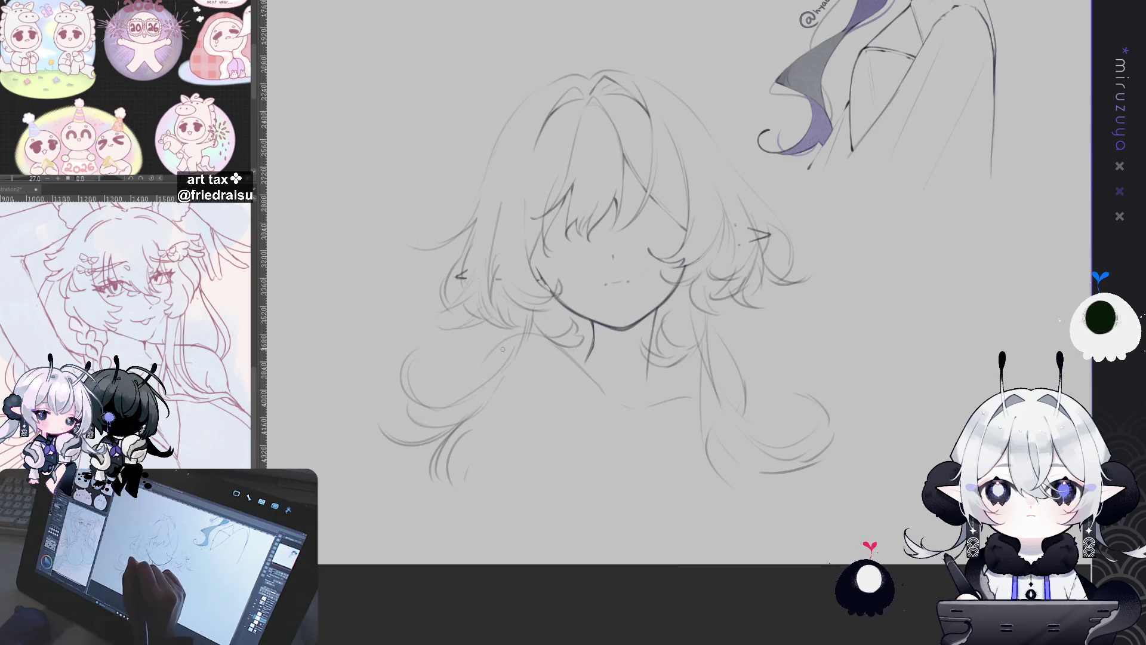
mouse_move(497, 347)
left_mouse_down()
mouse_move(473, 415)
mouse_move(603, 531)
left_mouse_up()
mouse_move(474, 416)
left_mouse_down()
mouse_move(477, 437)
mouse_move(621, 537)
left_mouse_up()
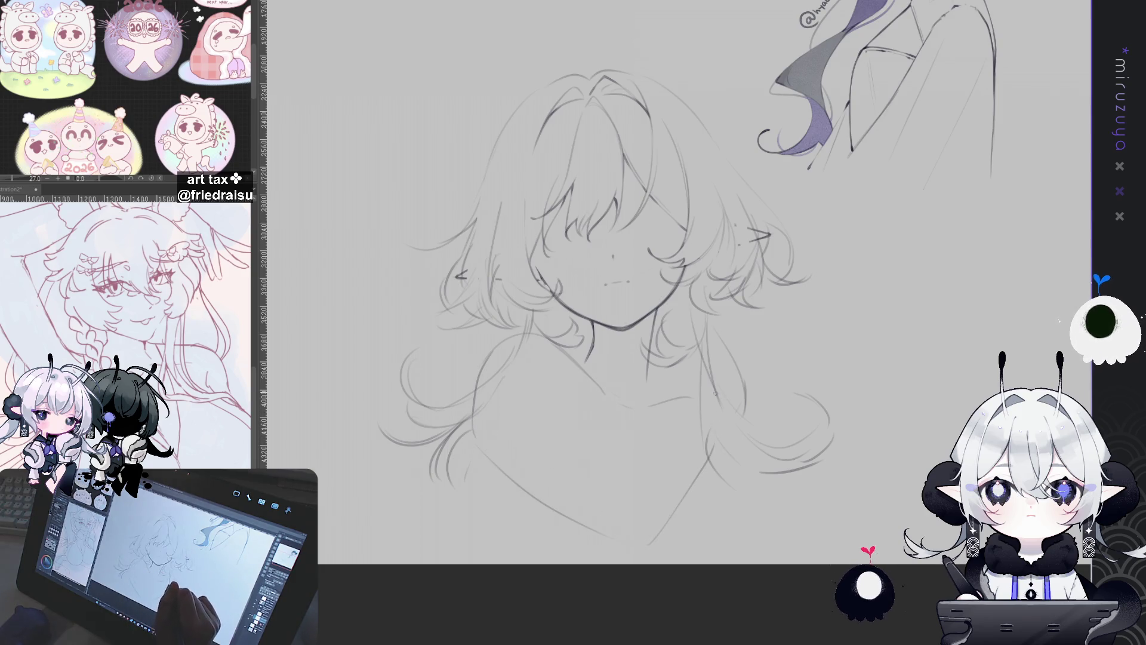
left_click_drag(687, 394, 716, 437)
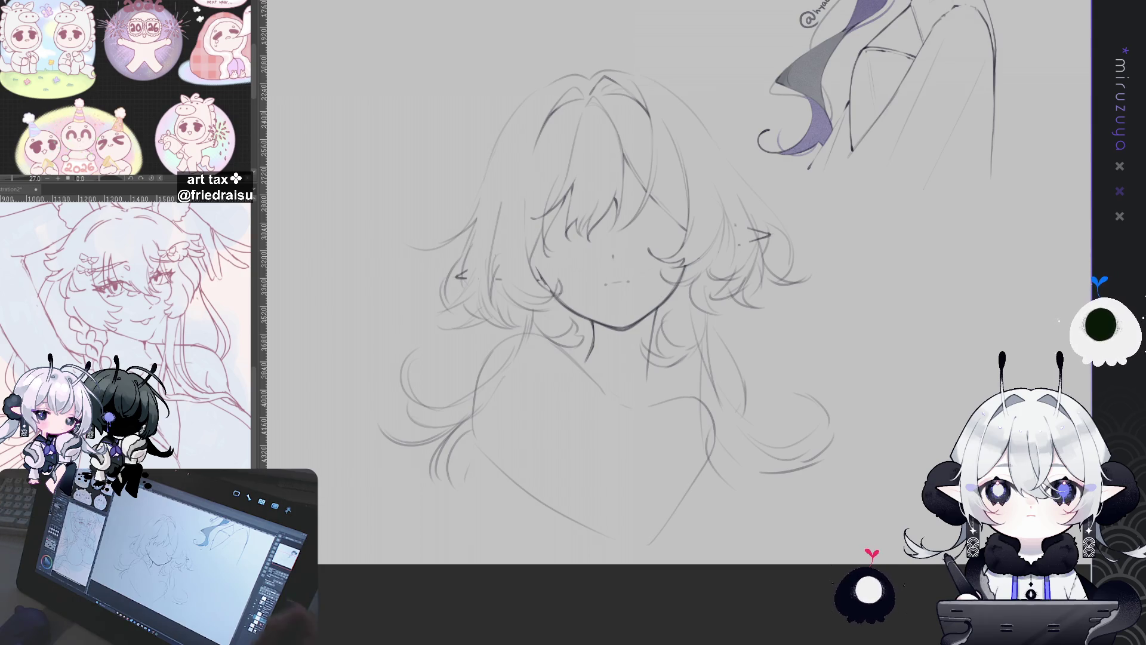
Lasso the torso and stretch it slightly up and to the right with Ctrl+T
left_click_drag(657, 299, 612, 303)
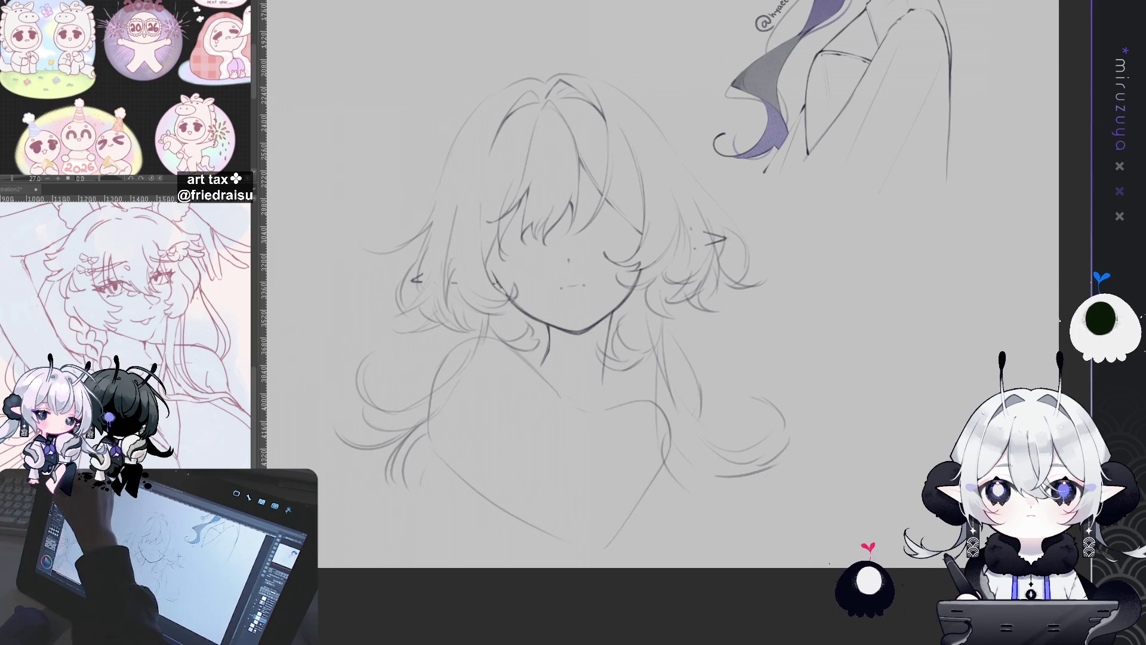
left_click_drag(603, 394, 662, 353)
key("ctrl+t")
left_click_drag(722, 314, 738, 305)
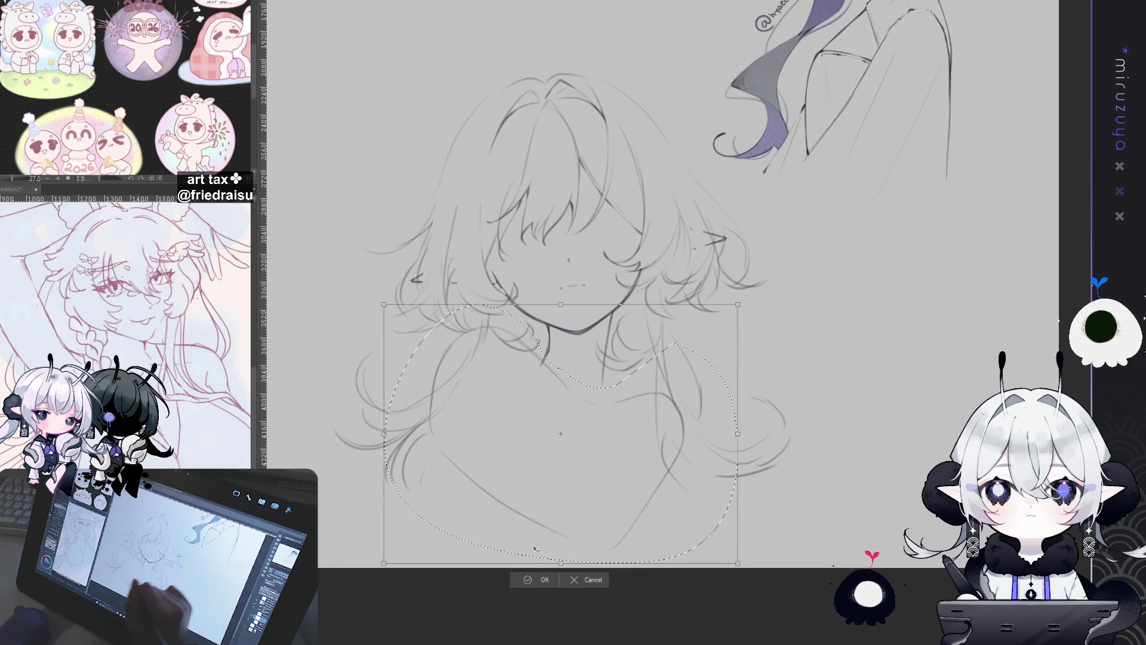
key("Return")
left_click(470, 581)
scroll(597, 298, "down", 2)
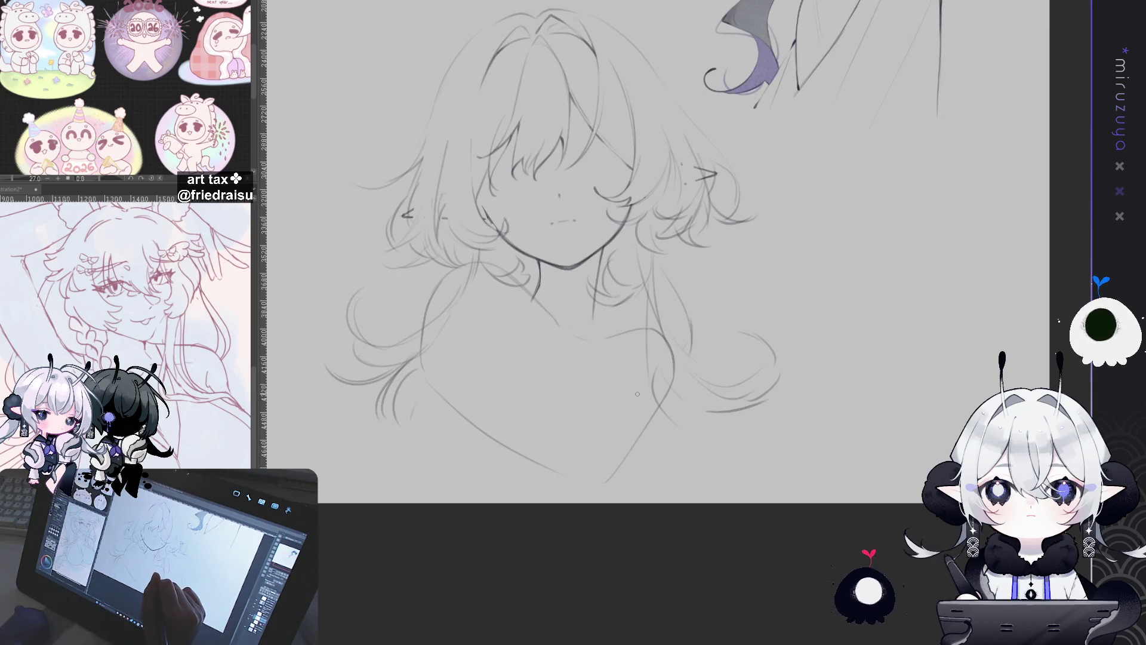
Redraw the near-vertical chest line and rework the left torso line, undoing the faint stroke
left_click_drag(637, 398, 633, 468)
key("ctrl+z")
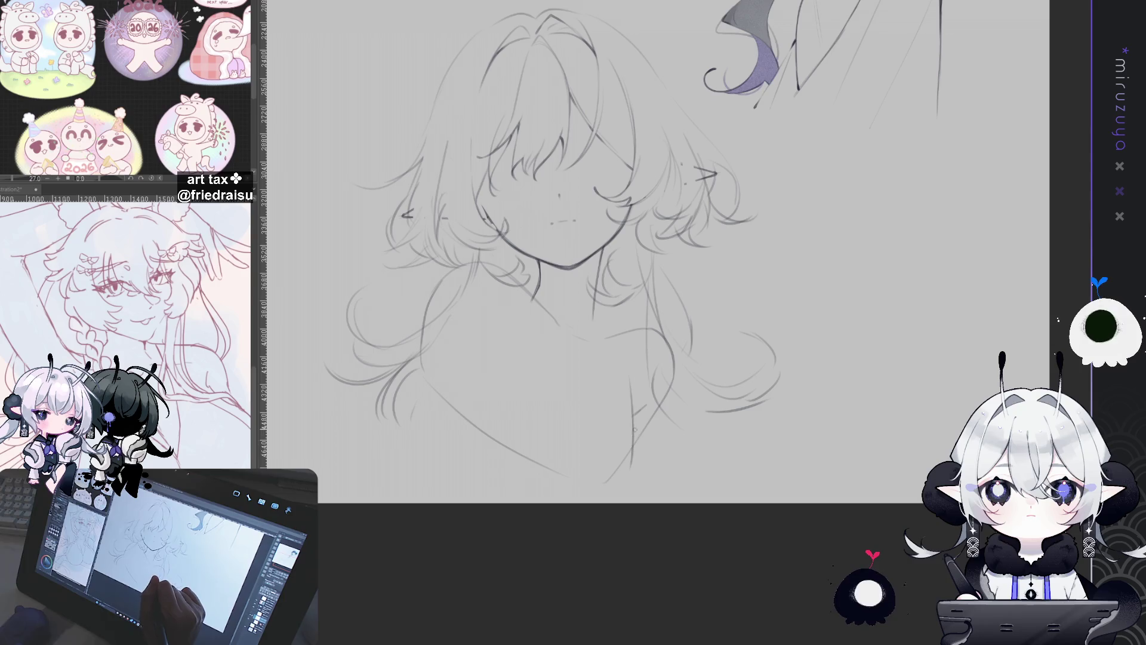
key("ctrl+z")
left_click_drag(633, 389, 631, 466)
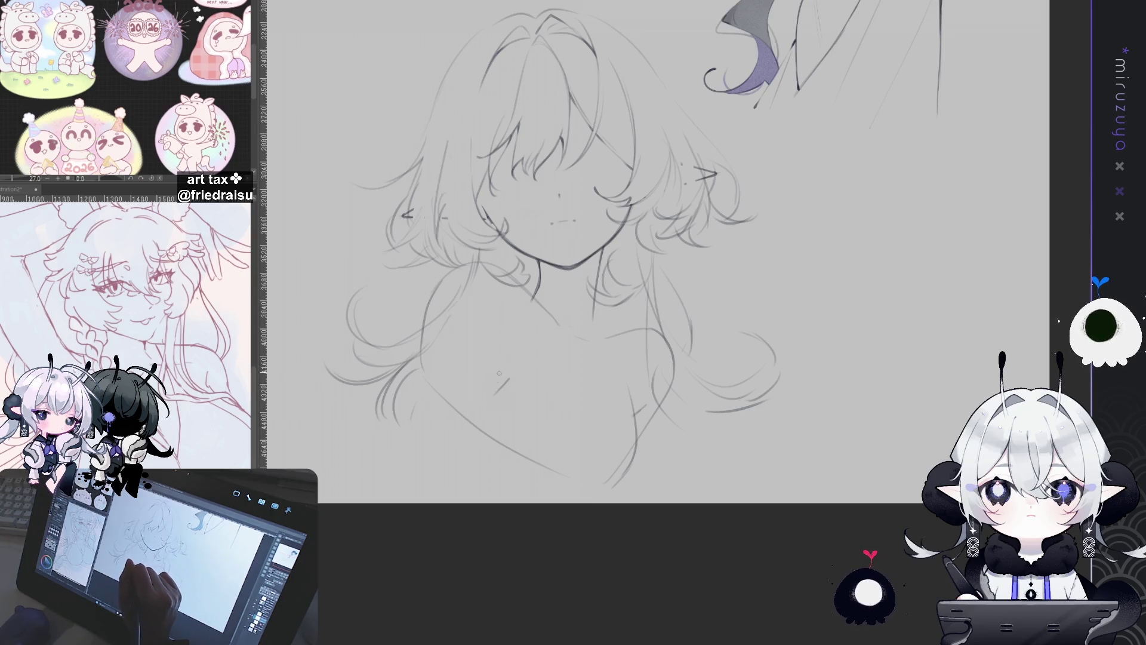
left_click_drag(499, 377, 490, 428)
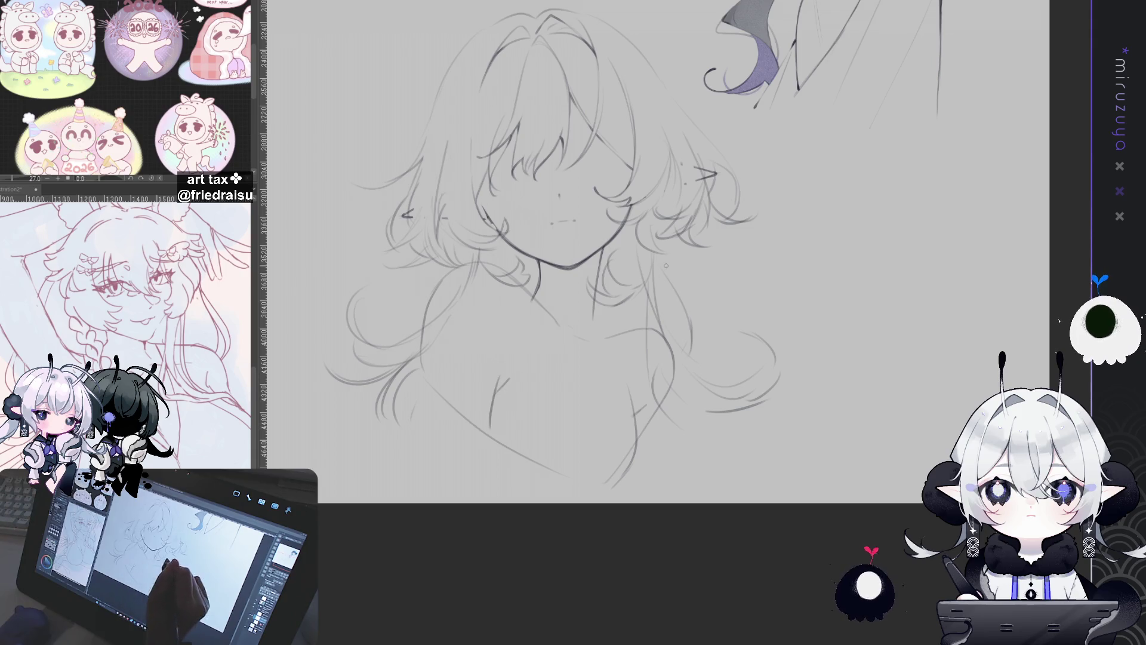
key("ctrl+z")
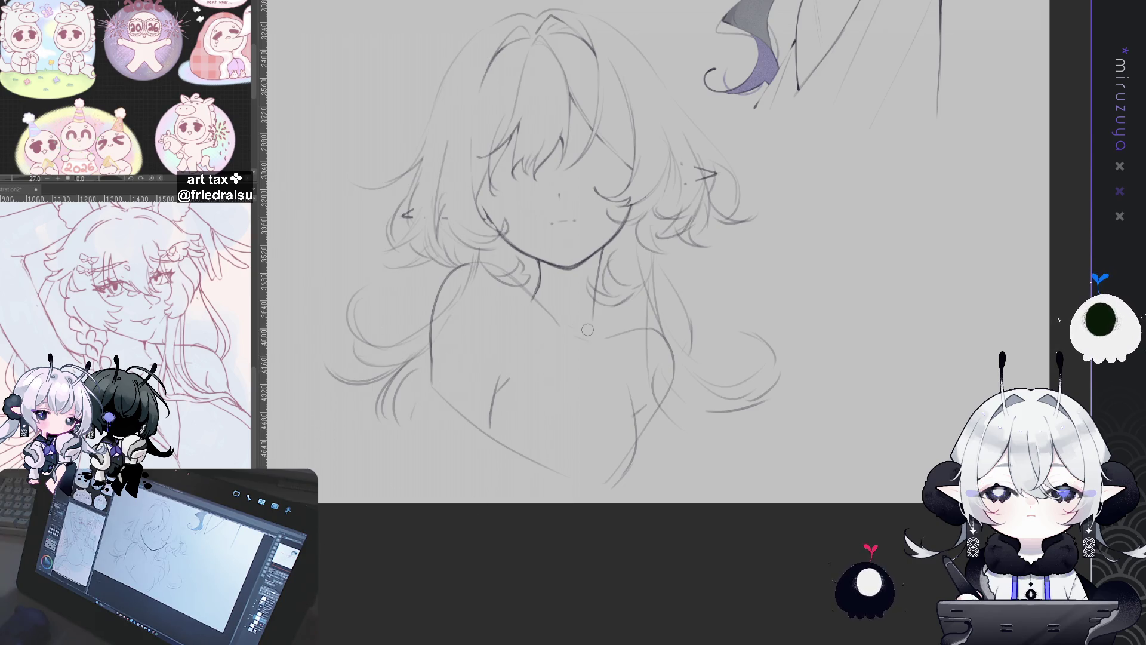
Outline the girl's lower arm with a curved pencil stroke and deselect
scroll(320, 415, "down", 3)
scroll(513, 228, "up", 3)
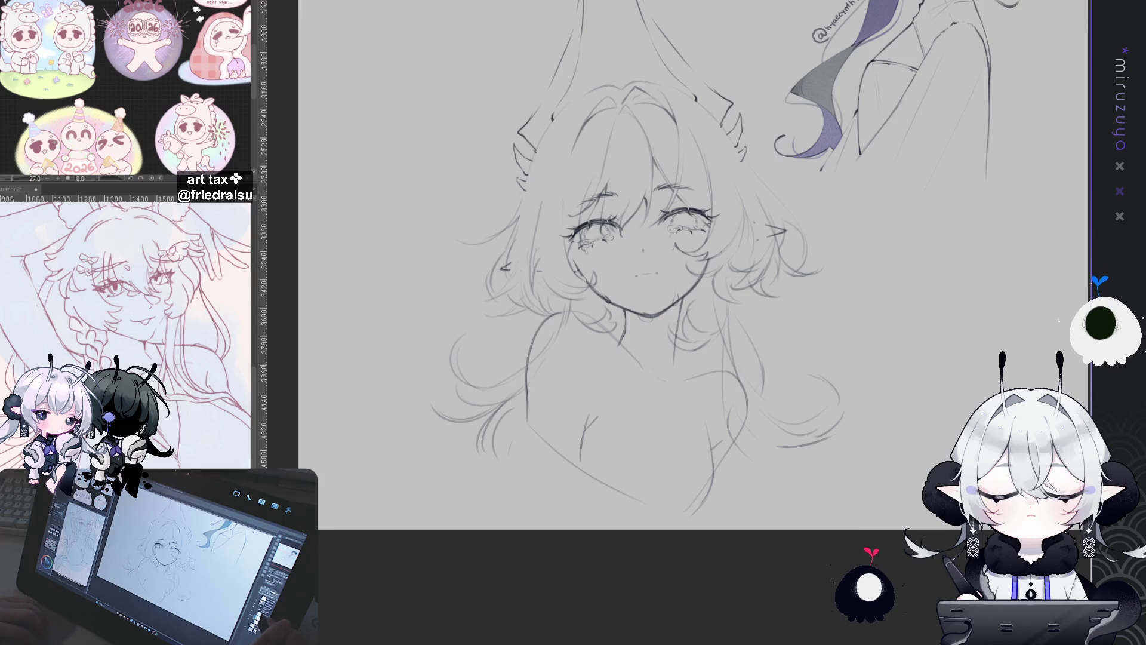
scroll(801, 349, "down", 2)
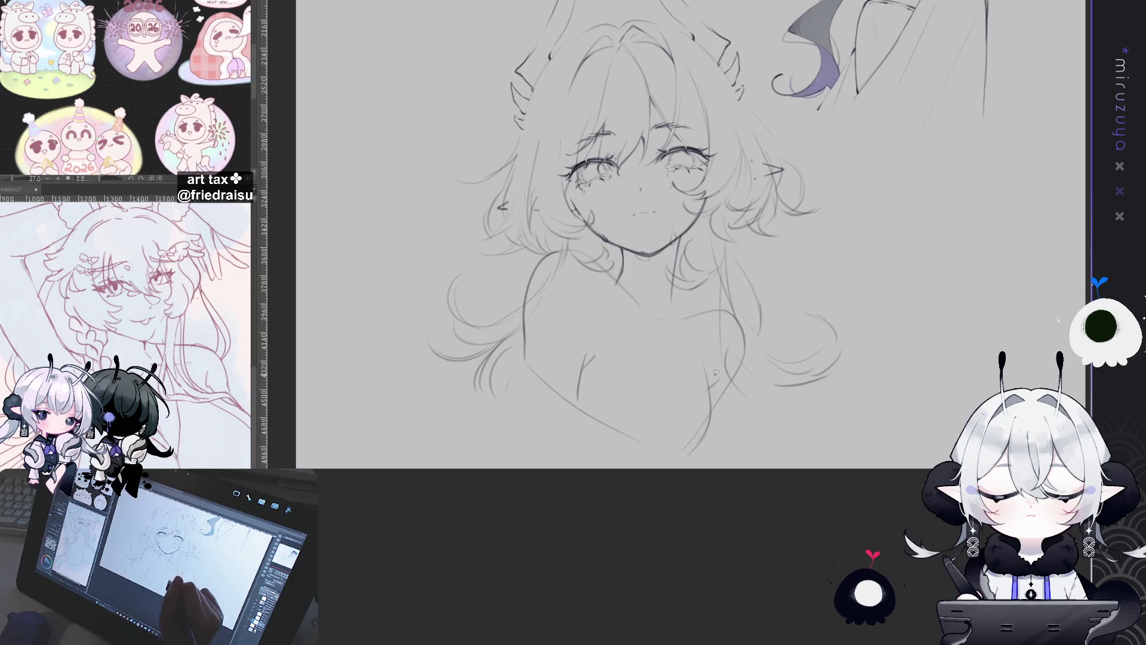
mouse_move(712, 412)
left_mouse_down()
mouse_move(672, 459)
mouse_move(592, 411)
mouse_move(686, 431)
left_mouse_up()
key("ctrl+d")
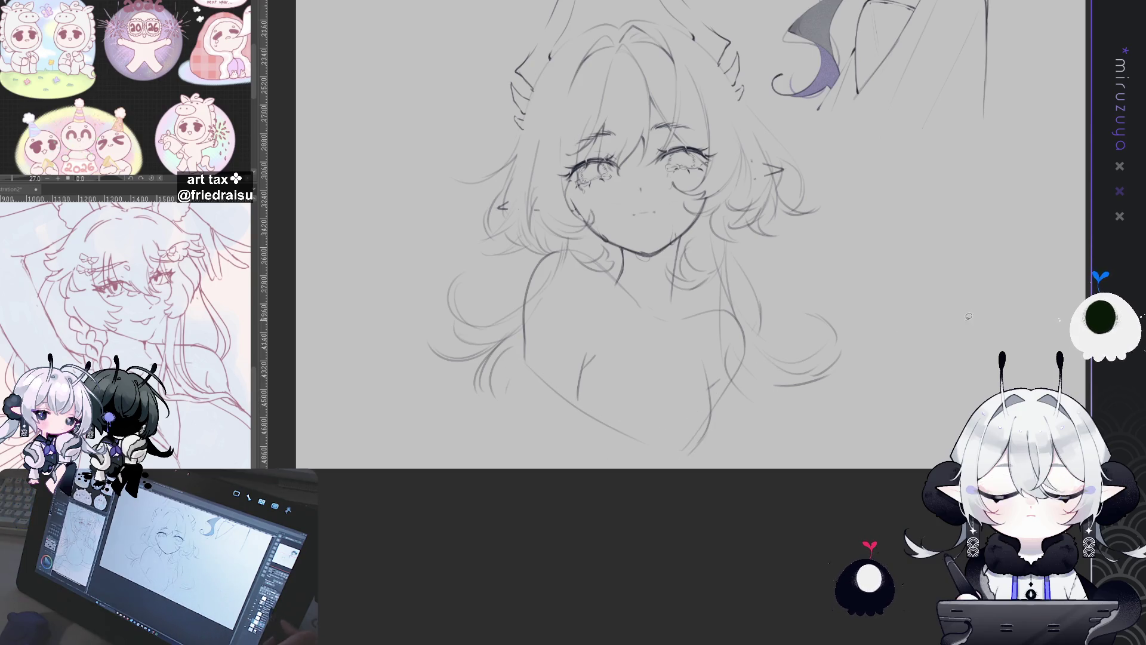
Erase the lower-arm strokes and a small stray stroke near the neck
left_click_drag(709, 412, 679, 431)
key("Delete")
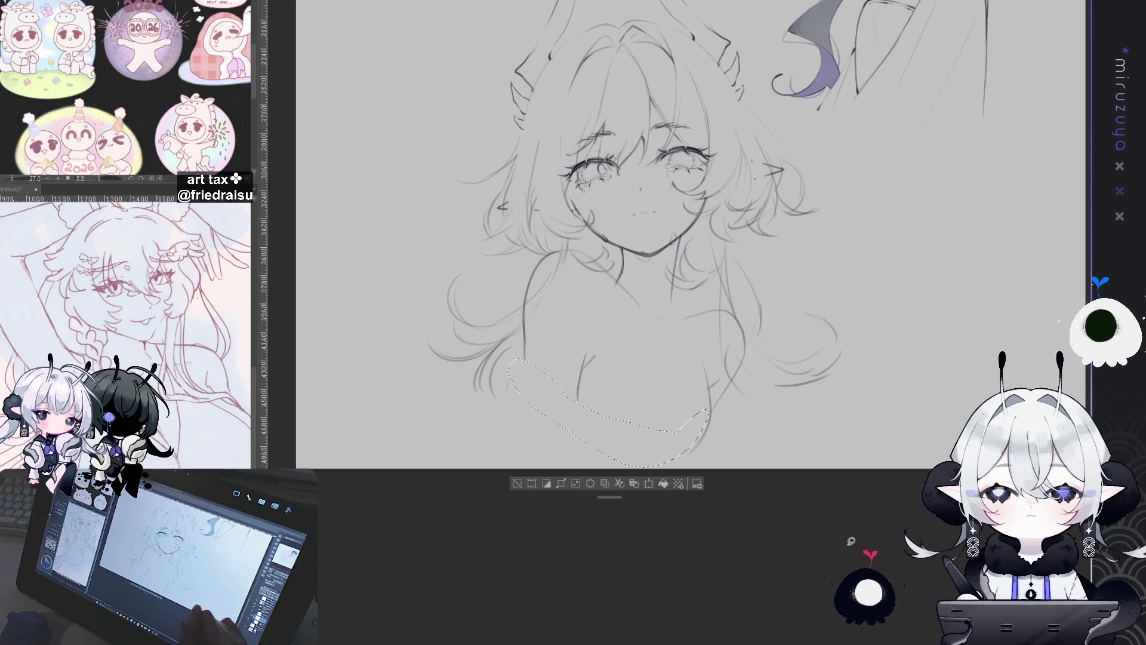
key("ctrl+d")
mouse_move(647, 300)
left_mouse_down()
mouse_move(633, 280)
mouse_move(651, 310)
left_mouse_up()
key("Delete")
key("ctrl+d")
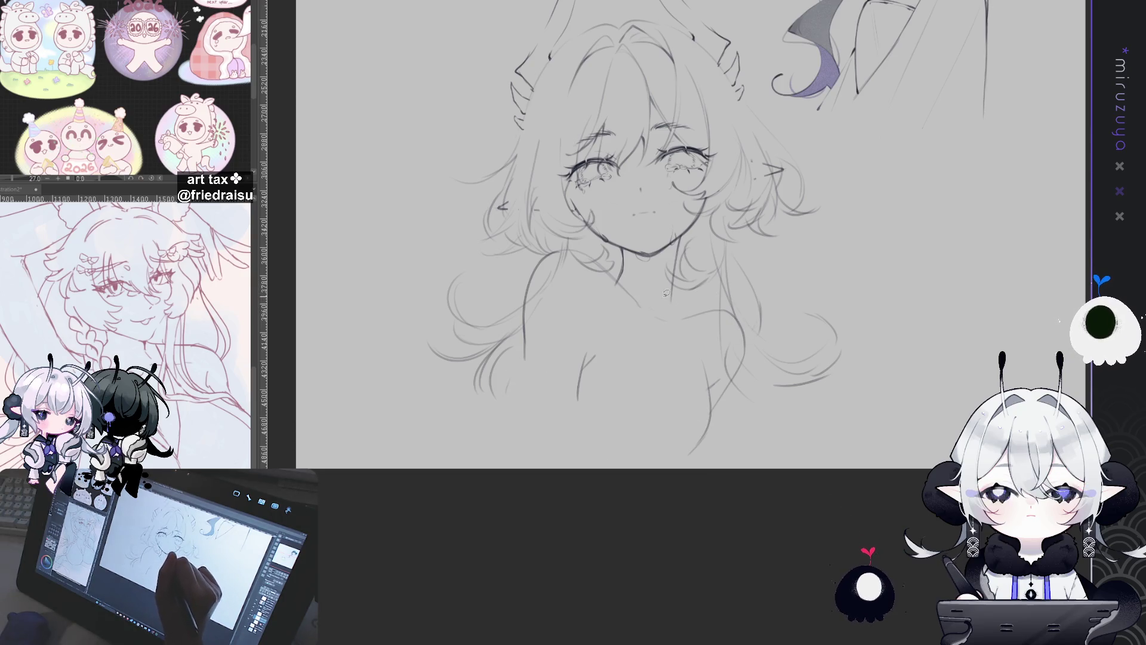
Enlarge the selected torso with Ctrl+T and shift it slightly left
mouse_move(608, 256)
left_mouse_down()
mouse_move(620, 530)
mouse_move(617, 262)
left_mouse_up()
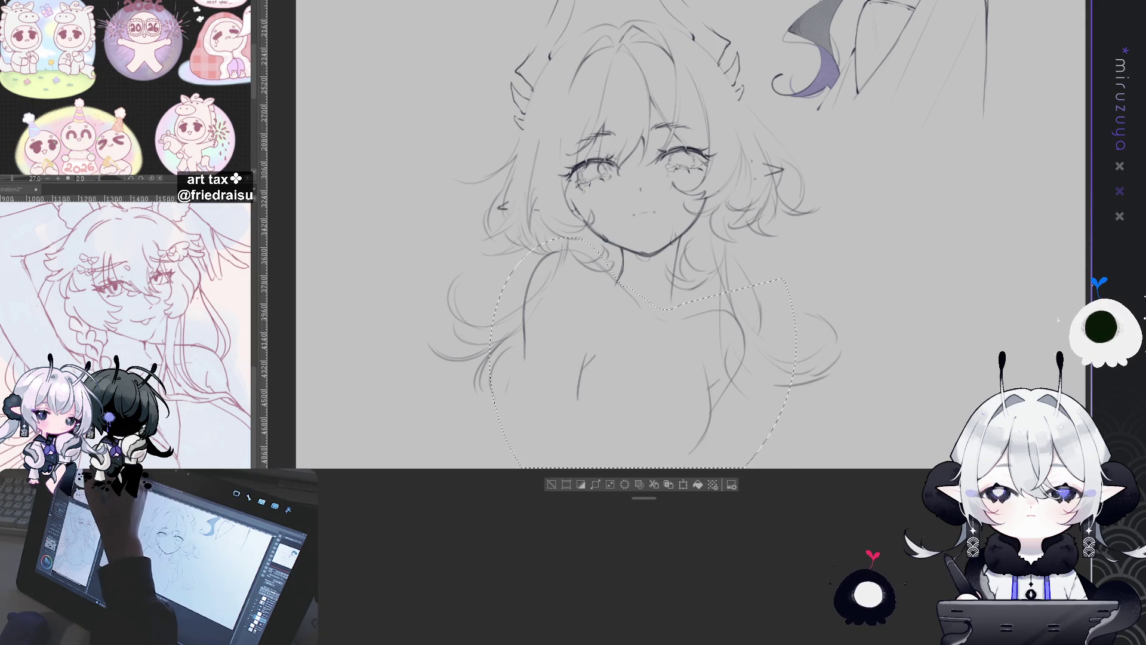
key("ctrl+t")
left_click_drag(797, 468, 826, 490)
left_click_drag(742, 386, 729, 384)
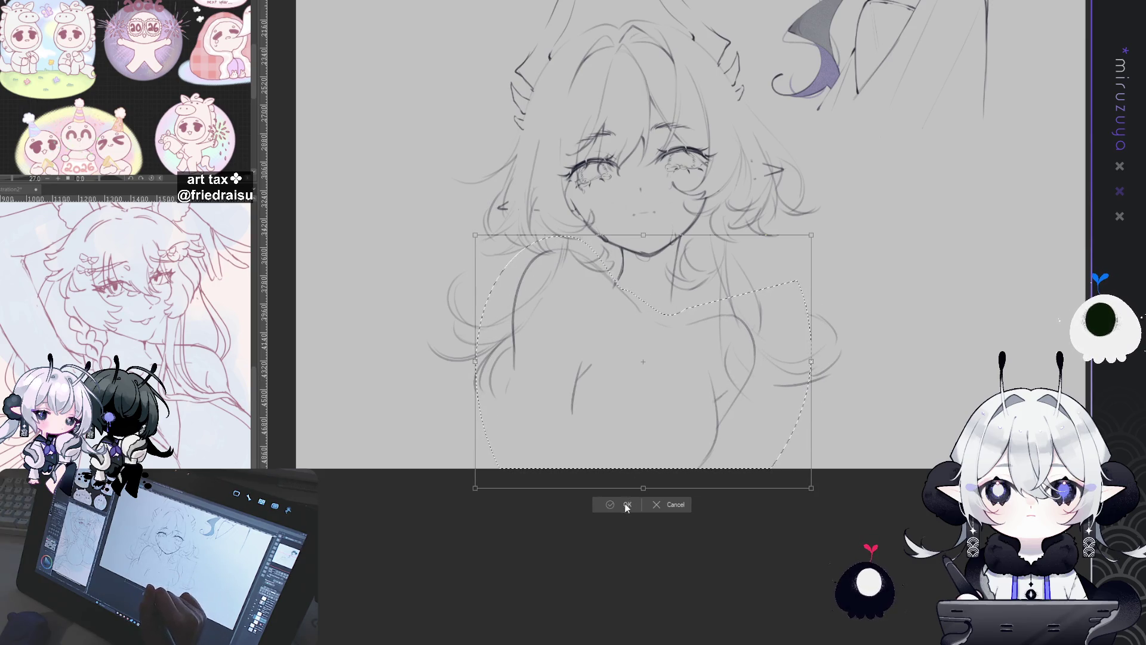
key("Return")
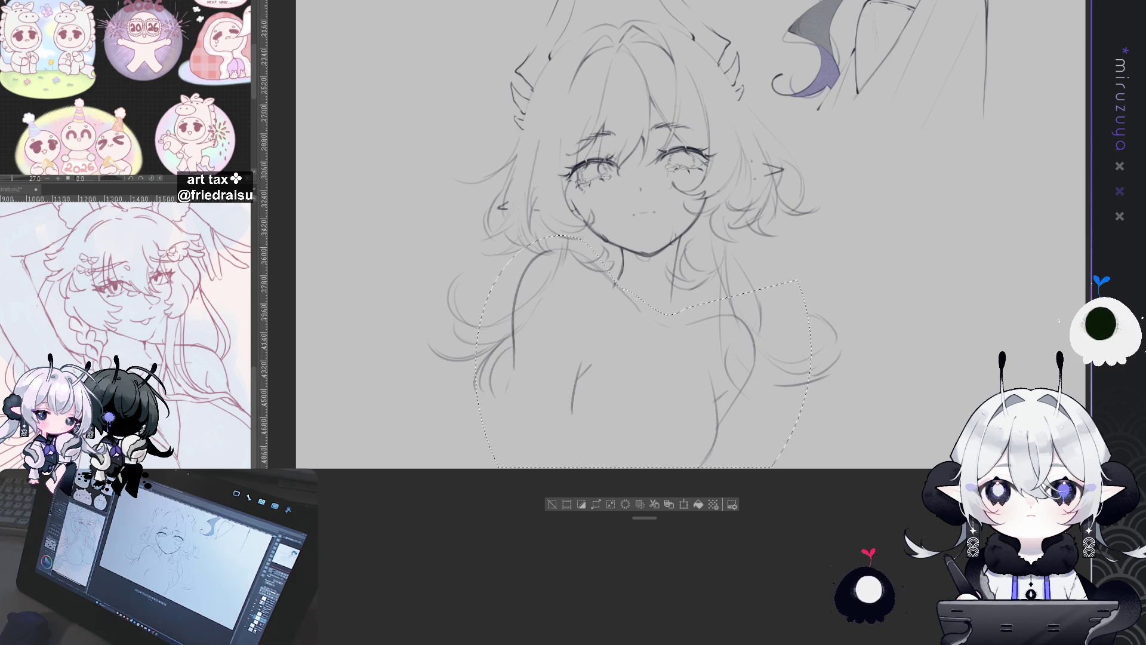
key("ctrl+d")
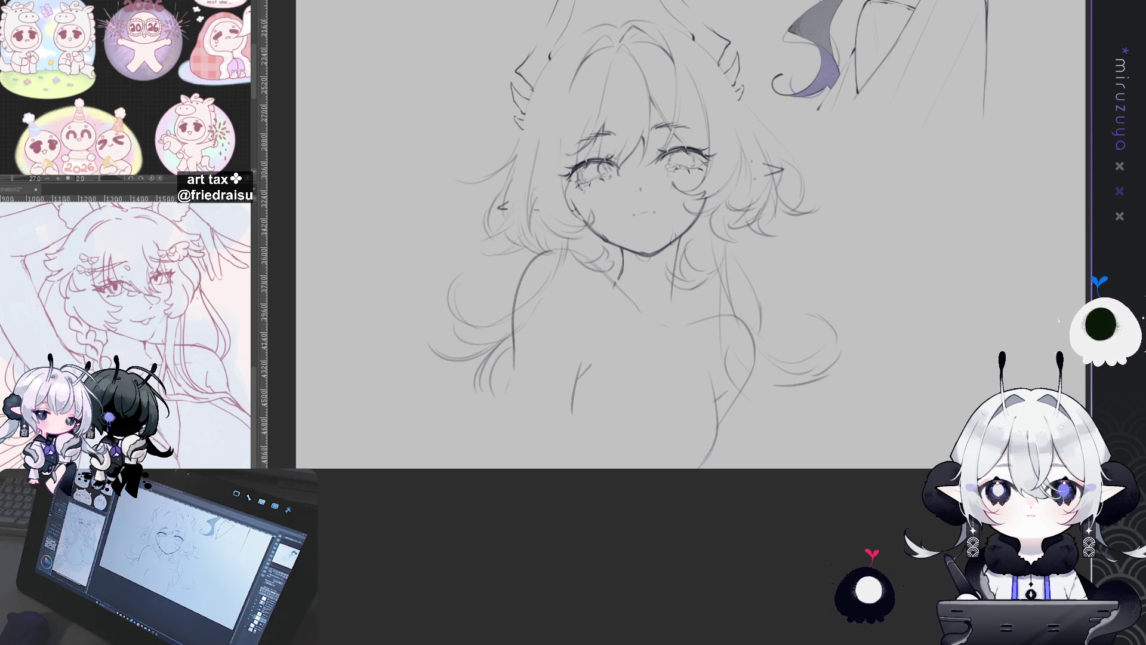
key("ctrl+z")
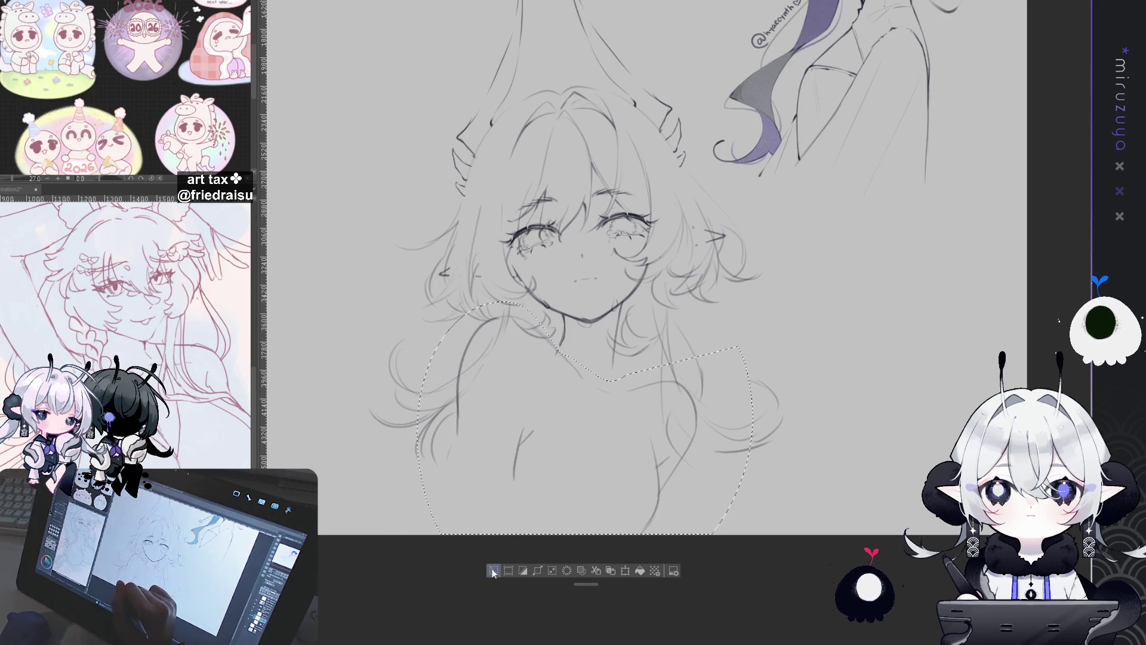
key("ctrl+d")
left_click_drag(830, 376, 809, 385)
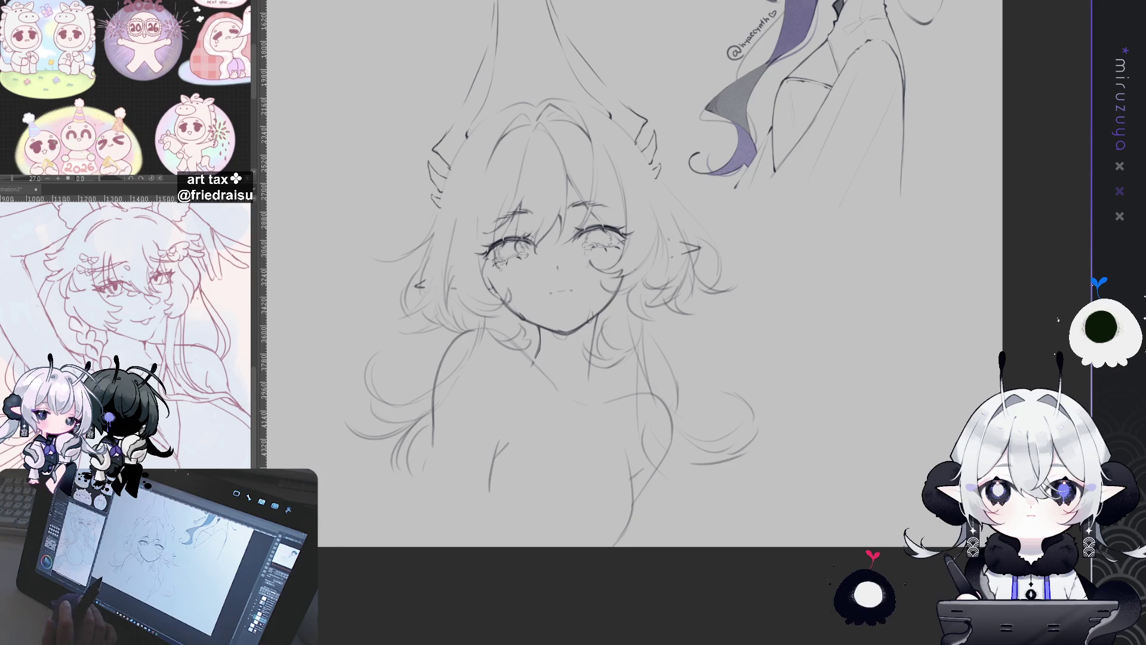
scroll(656, 298, "up", 2)
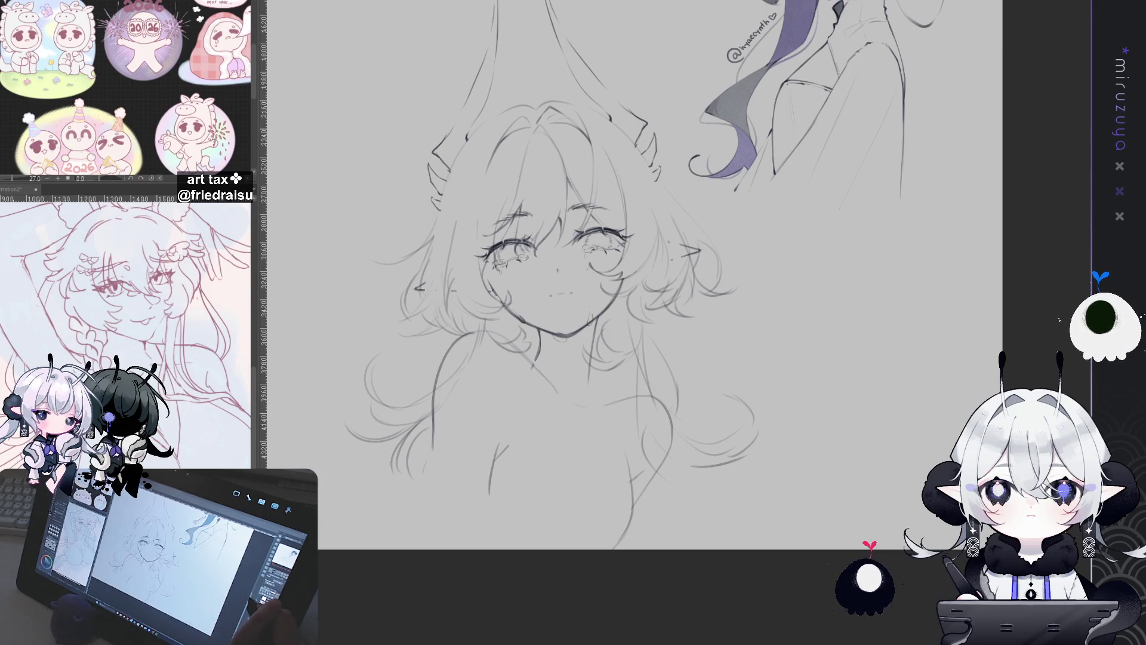
Resize and reposition the whole girl sketch with Ctrl+T and confirm
scroll(656, 298, "down", 1)
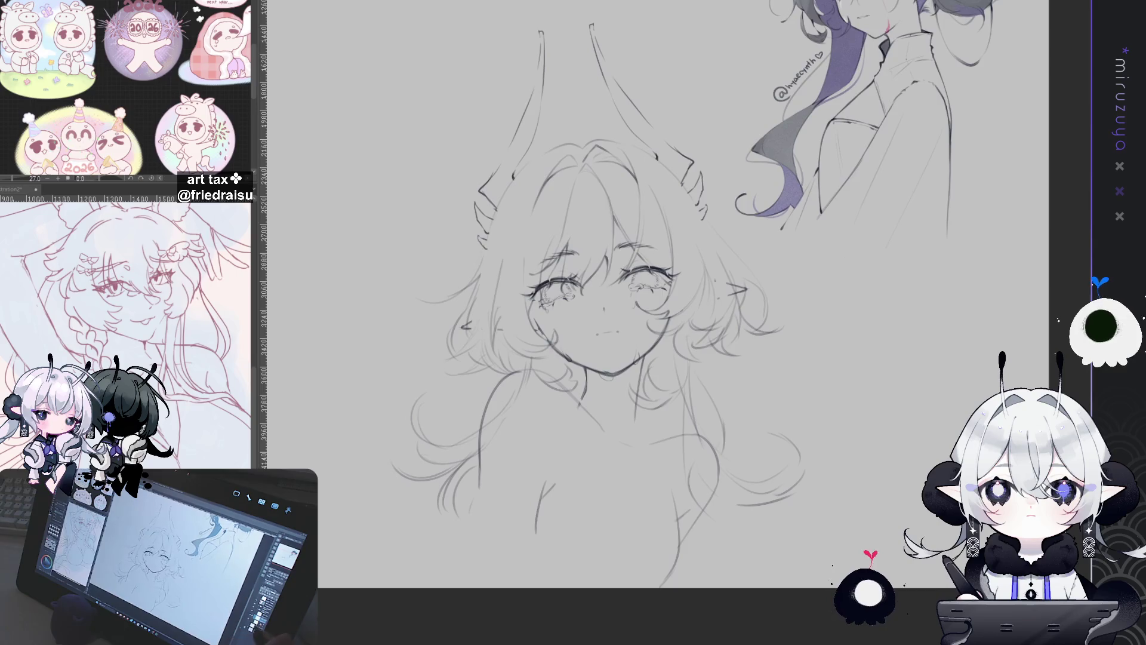
key("ctrl+t")
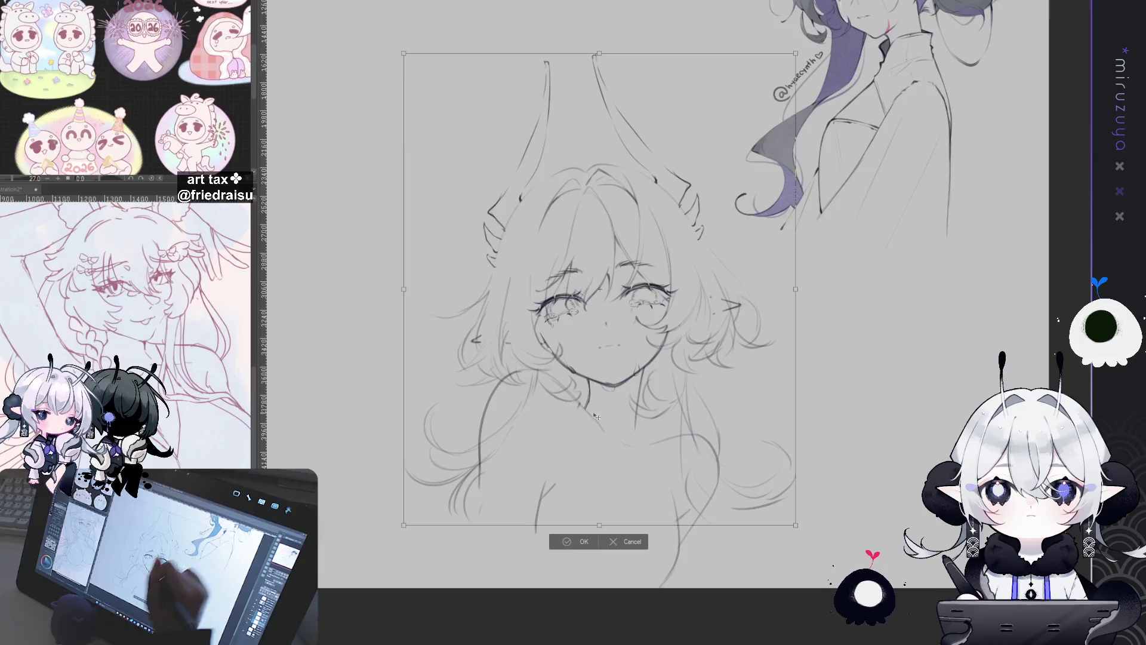
left_click(579, 542)
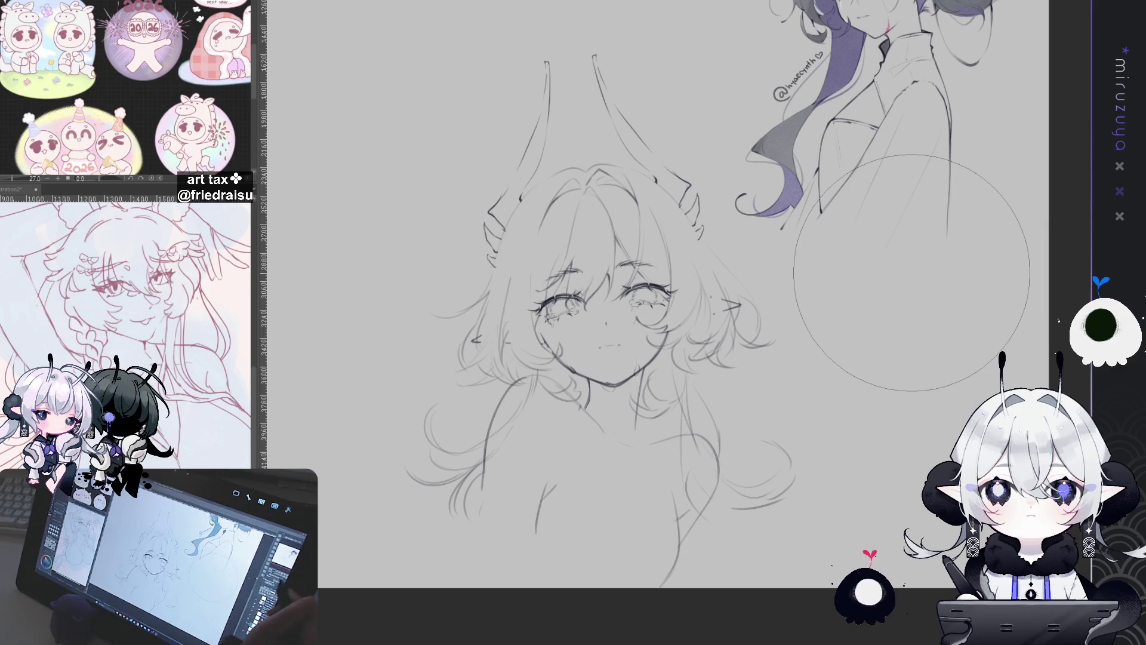
Draw a curved shoulder line with a smaller pencil brush
mouse_move(602, 318)
left_mouse_down()
mouse_move(725, 269)
mouse_move(597, 218)
mouse_move(586, 239)
mouse_move(608, 258)
left_mouse_up()
key("p")
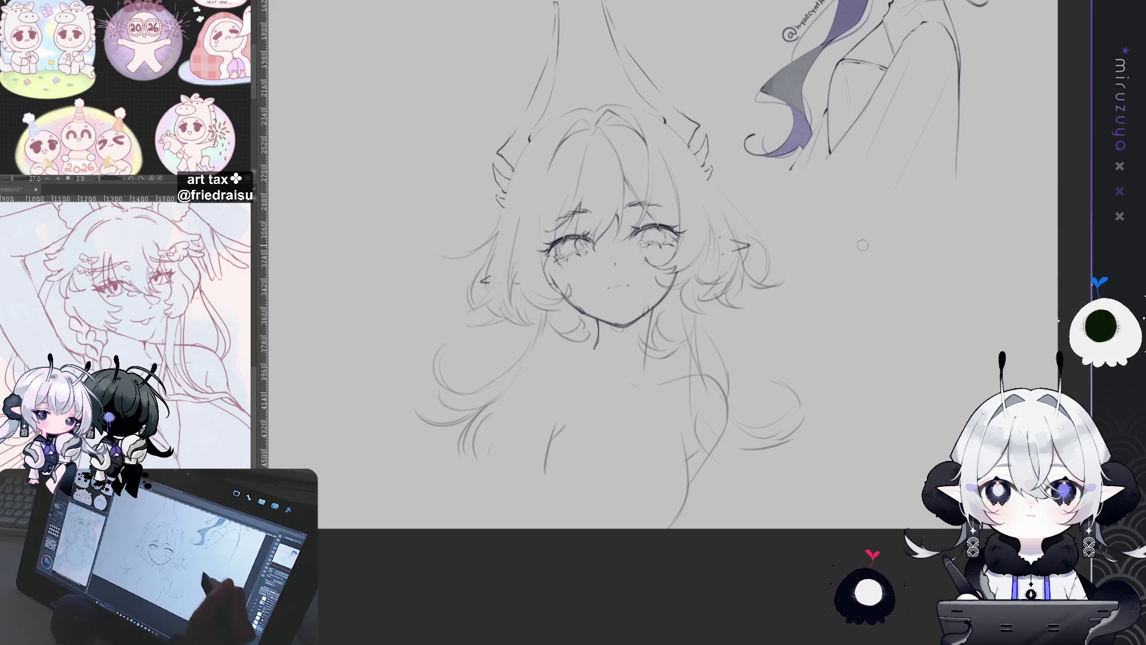
left_click_drag(539, 316, 491, 429)
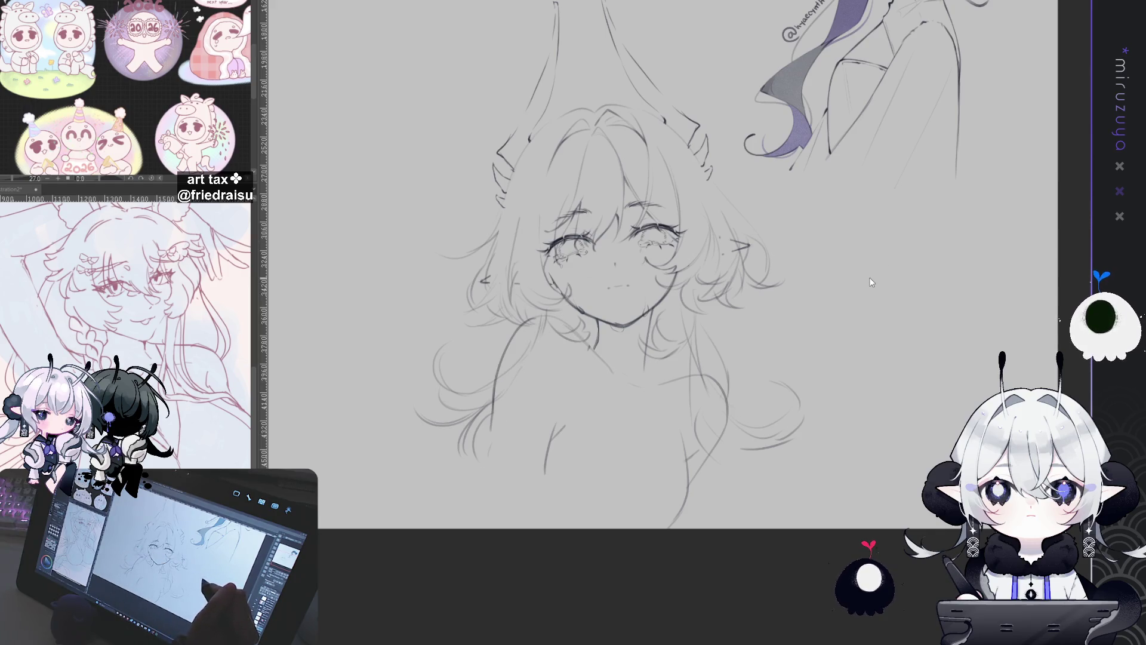
key("e")
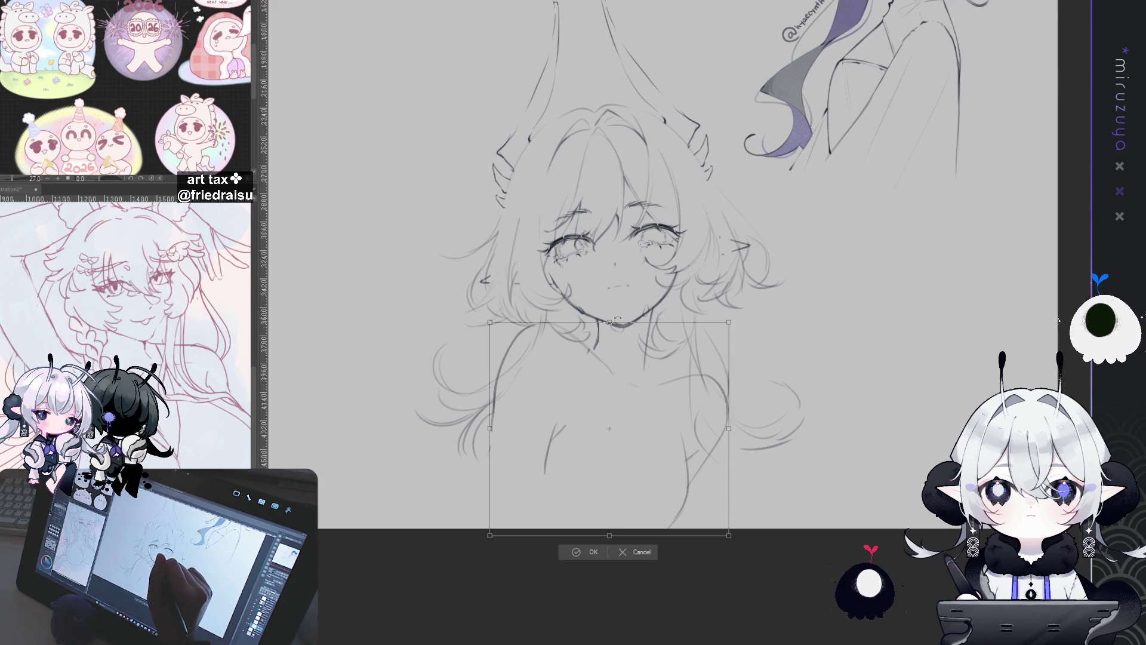
Drag the transform corner outward to enlarge the chest and shoulder lines, then apply it
left_click_drag(609, 323, 609, 314)
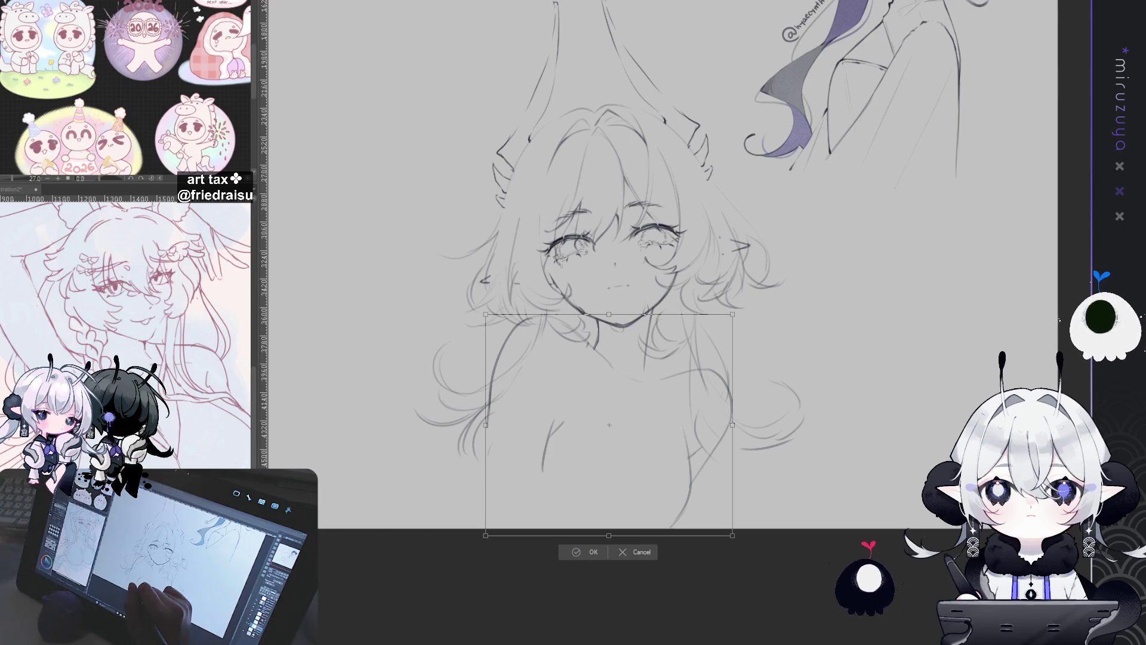
left_click(596, 547)
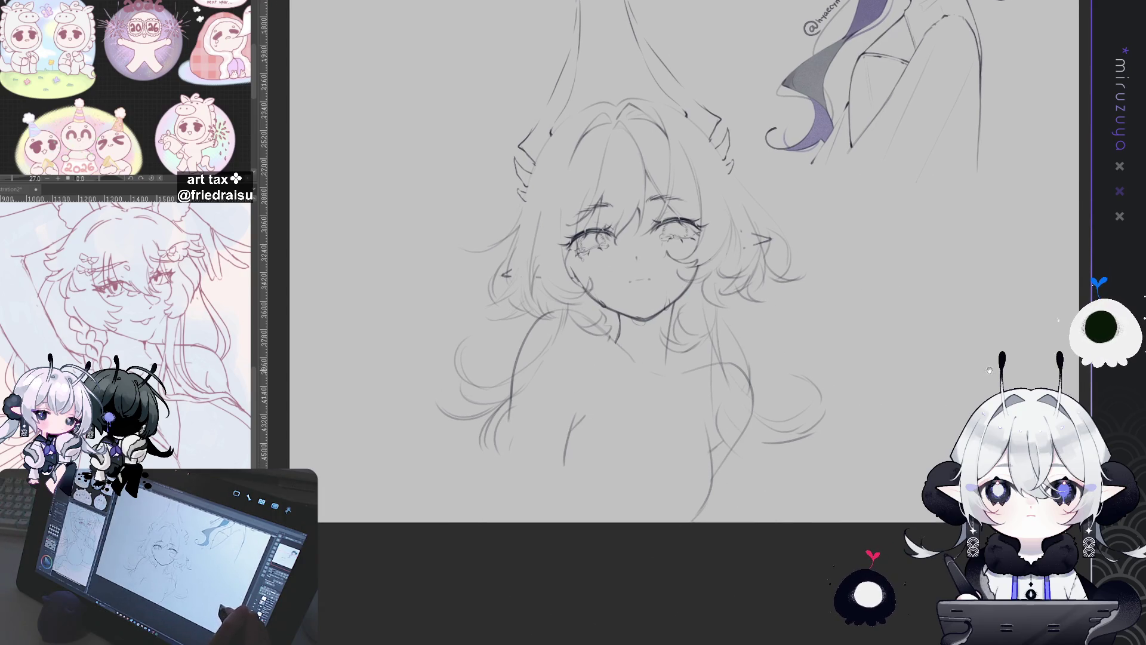
Draw a vertical neck line, then rotate the torso lines slightly clockwise and nudge them left
left_click_drag(665, 302, 668, 362)
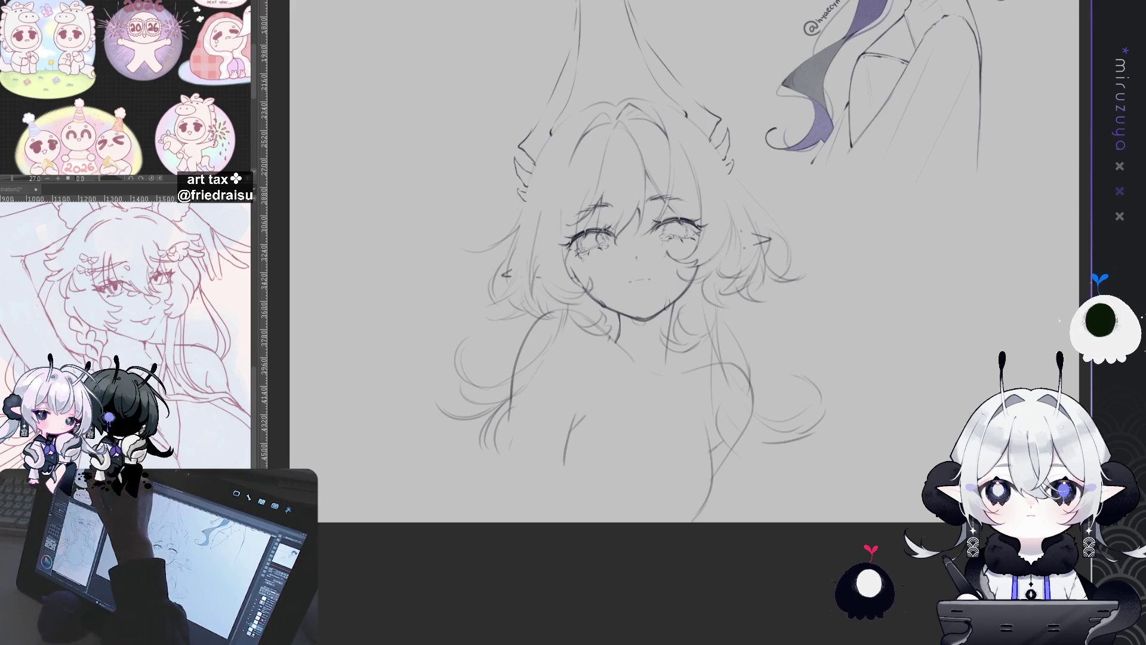
key("ctrl+t")
left_click_drag(734, 297, 739, 304)
left_click_drag(703, 339, 699, 339)
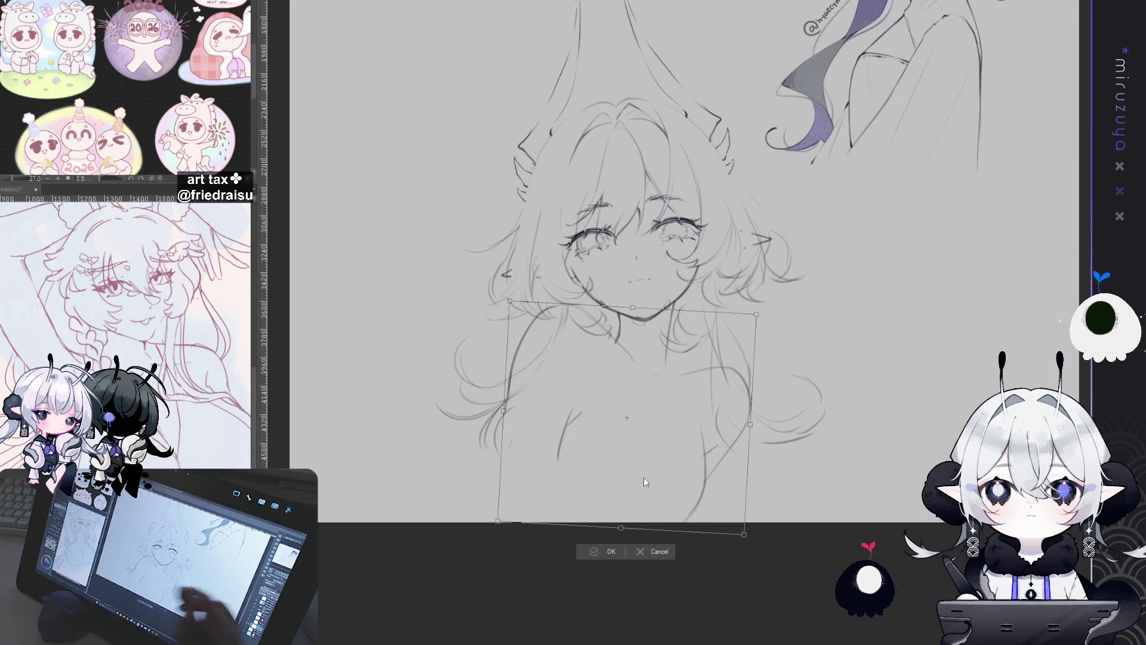
key("Return")
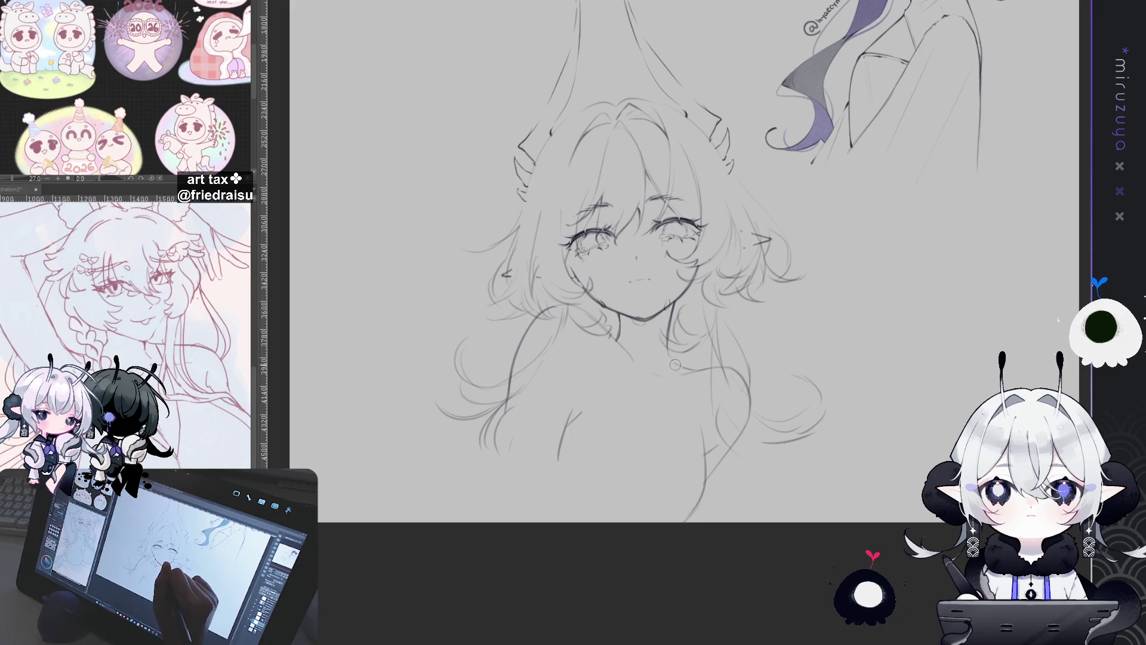
Extend the left arm line and retrace the two vertical chest strokes darker
key("e")
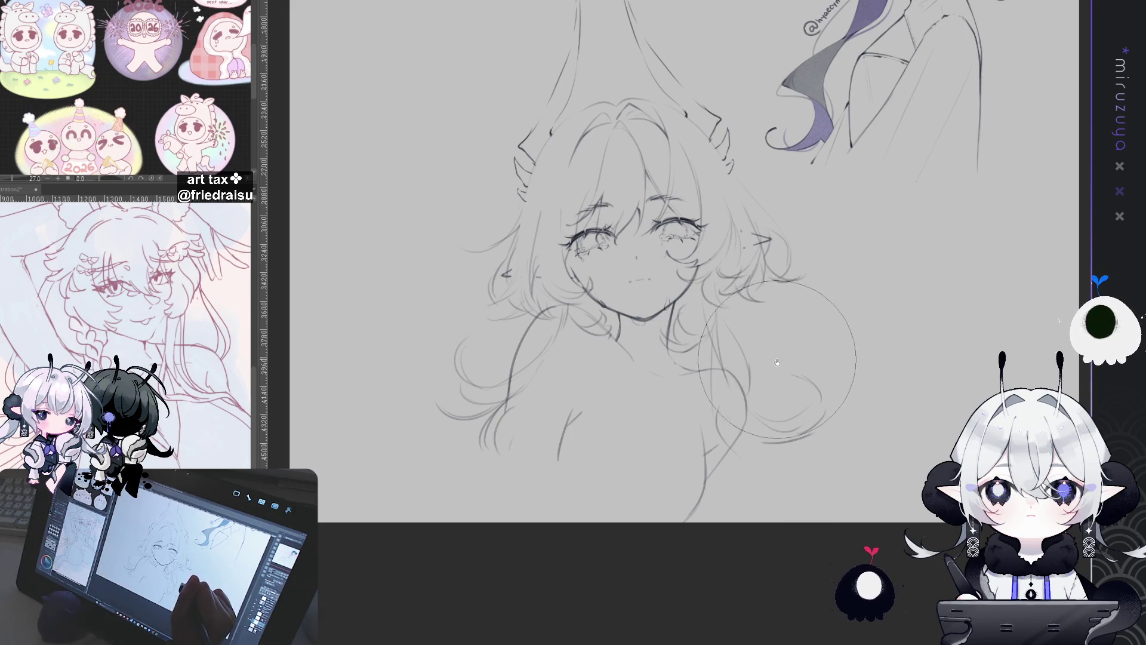
left_click_drag(805, 368, 768, 370)
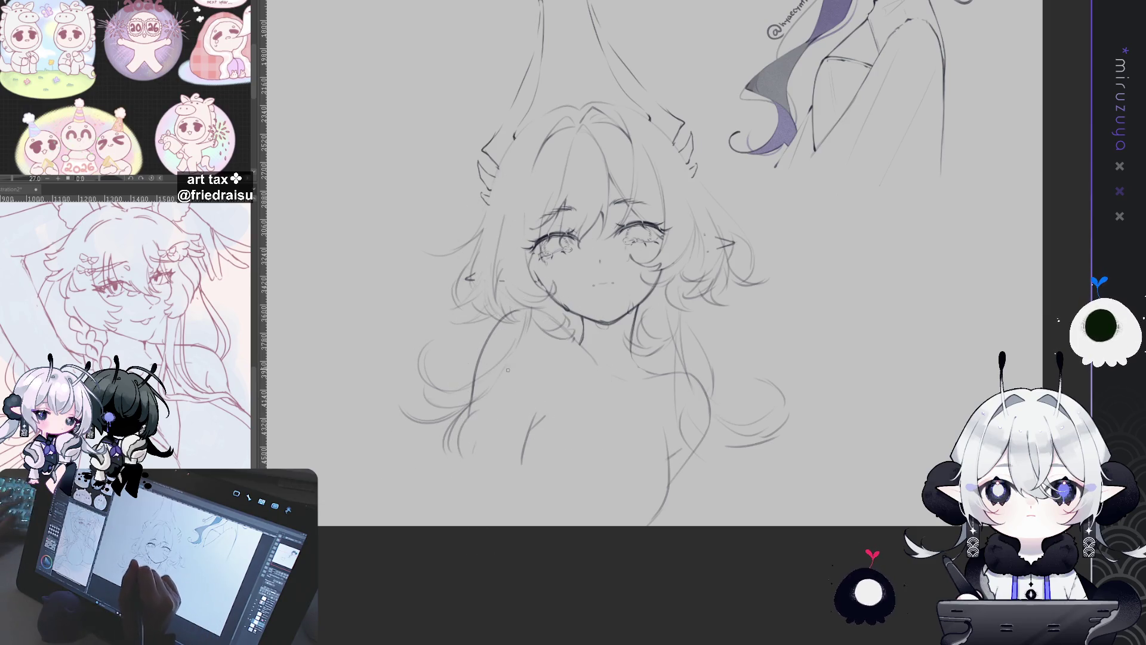
left_click_drag(471, 396, 464, 429)
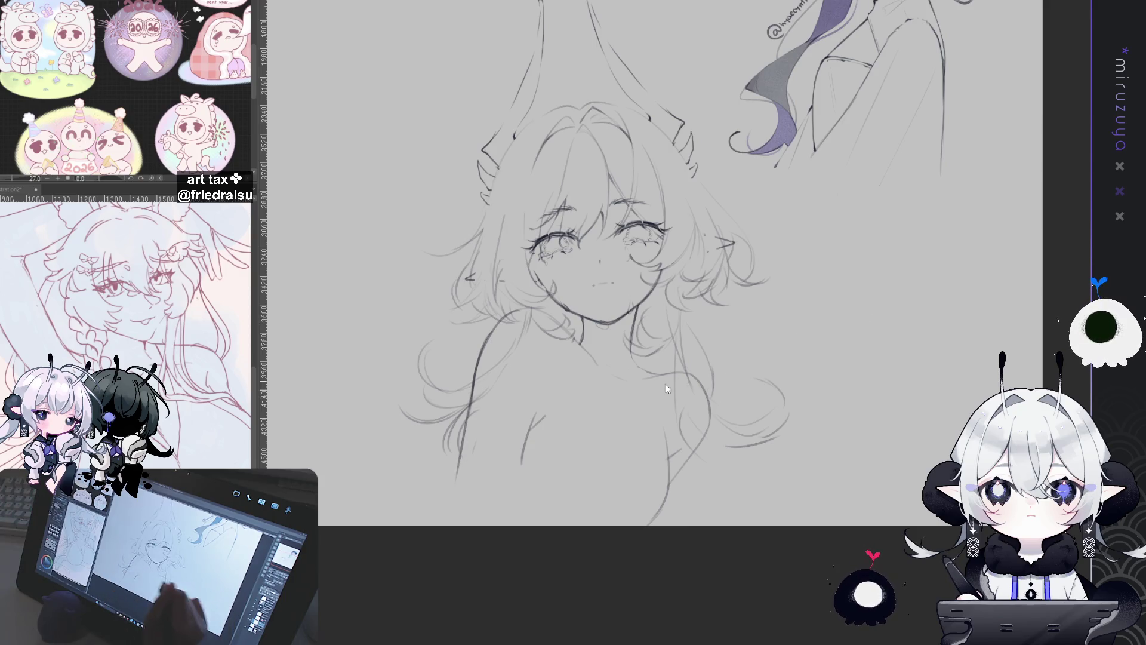
left_click_drag(541, 420, 511, 499)
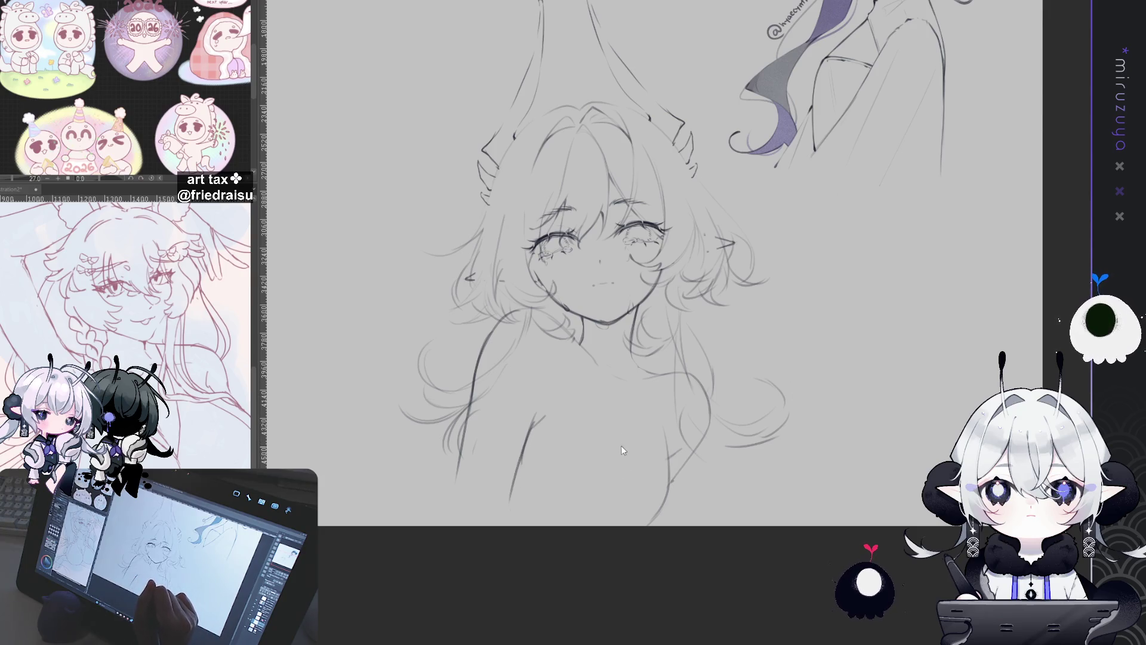
left_click_drag(617, 417, 617, 446)
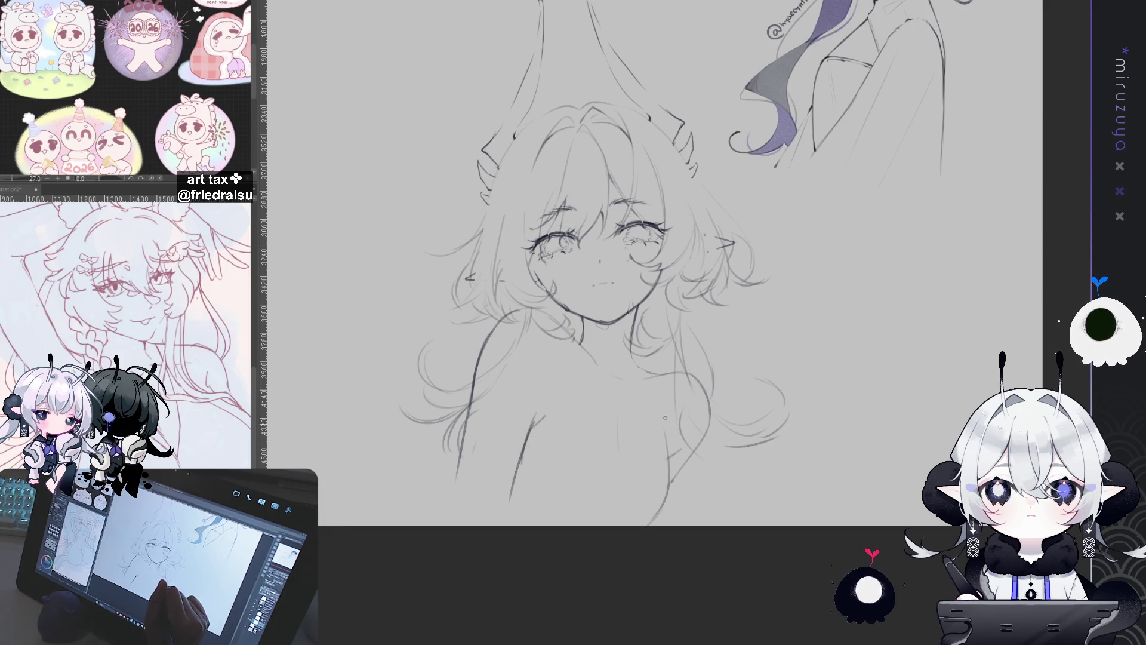
left_click_drag(664, 416, 663, 447)
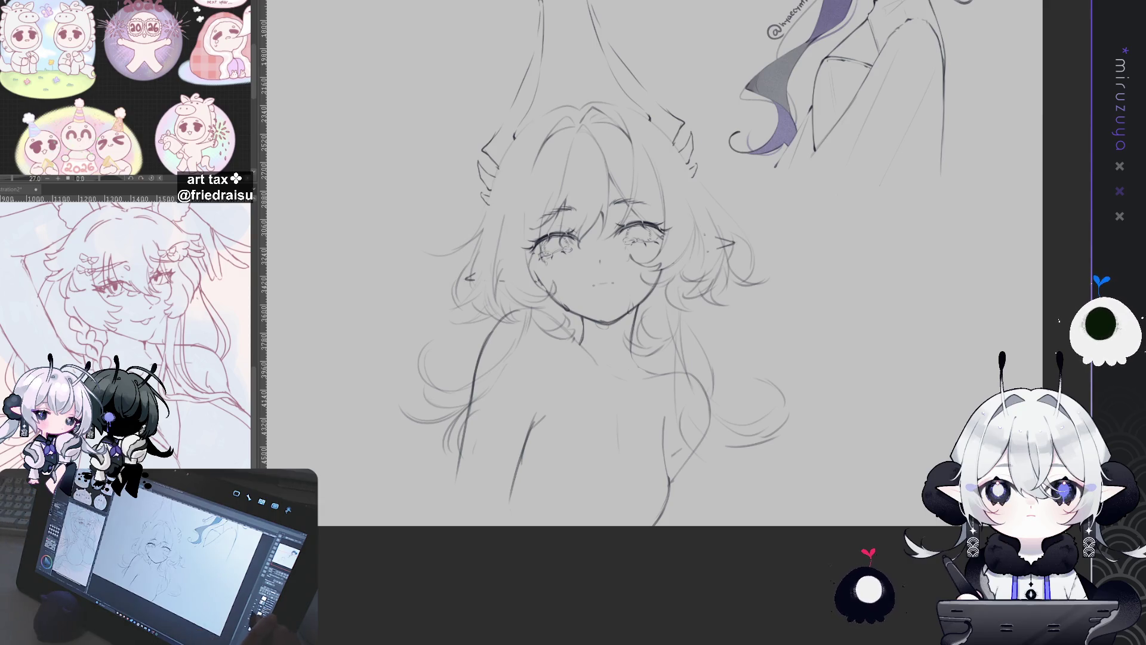
Restore the closed eyes and horn outlines with undo/redo, then zoom in on the face
key("ctrl+z")
key("ctrl+y")
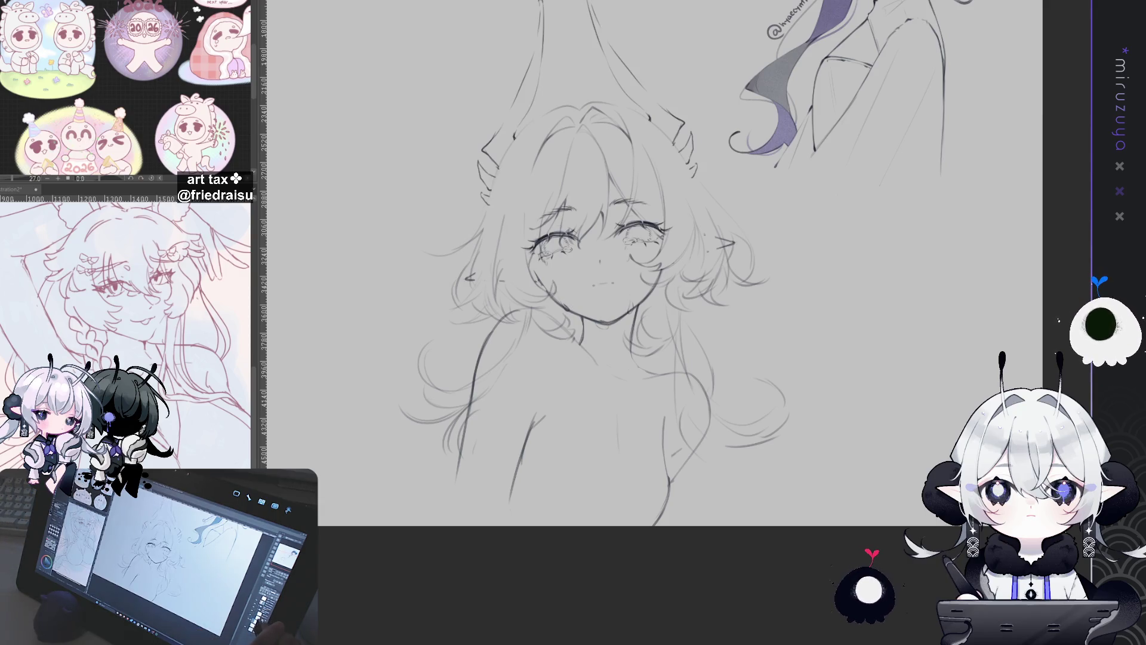
key("ctrl+z")
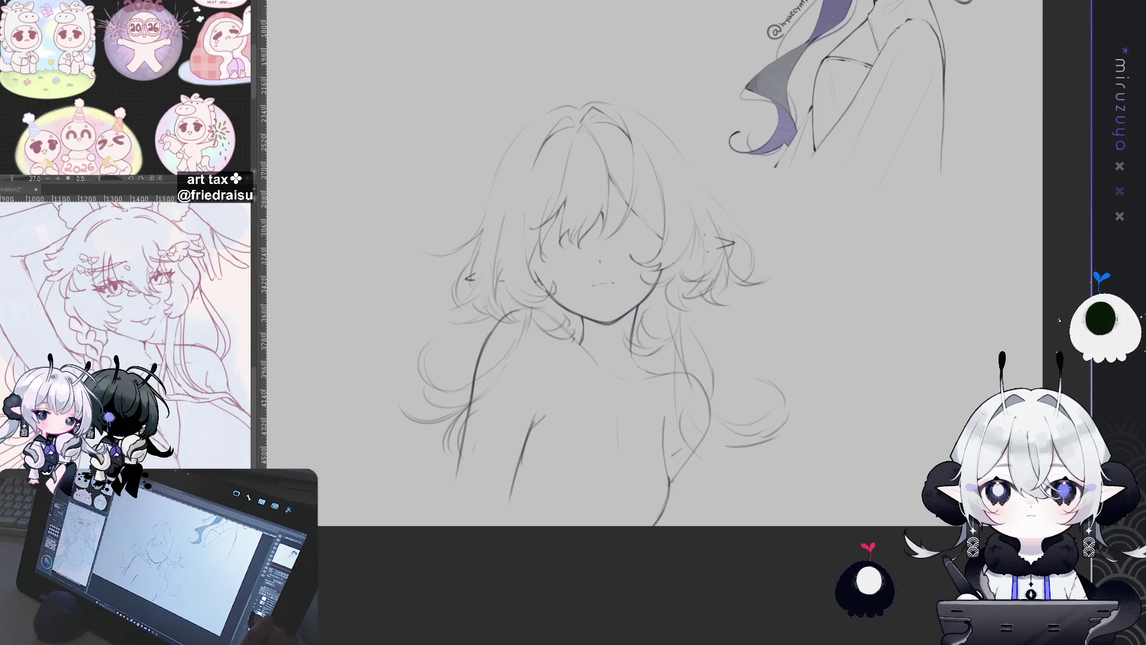
key("ctrl+y")
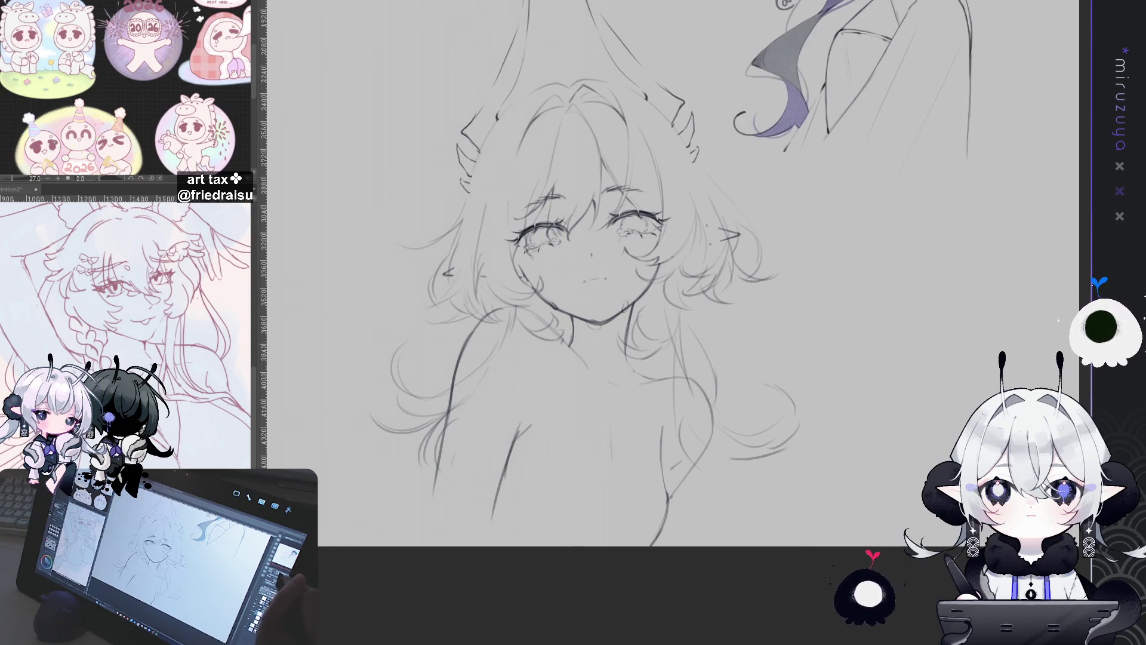
scroll(597, 268, "up", 2)
scroll(597, 268, "up", 2)
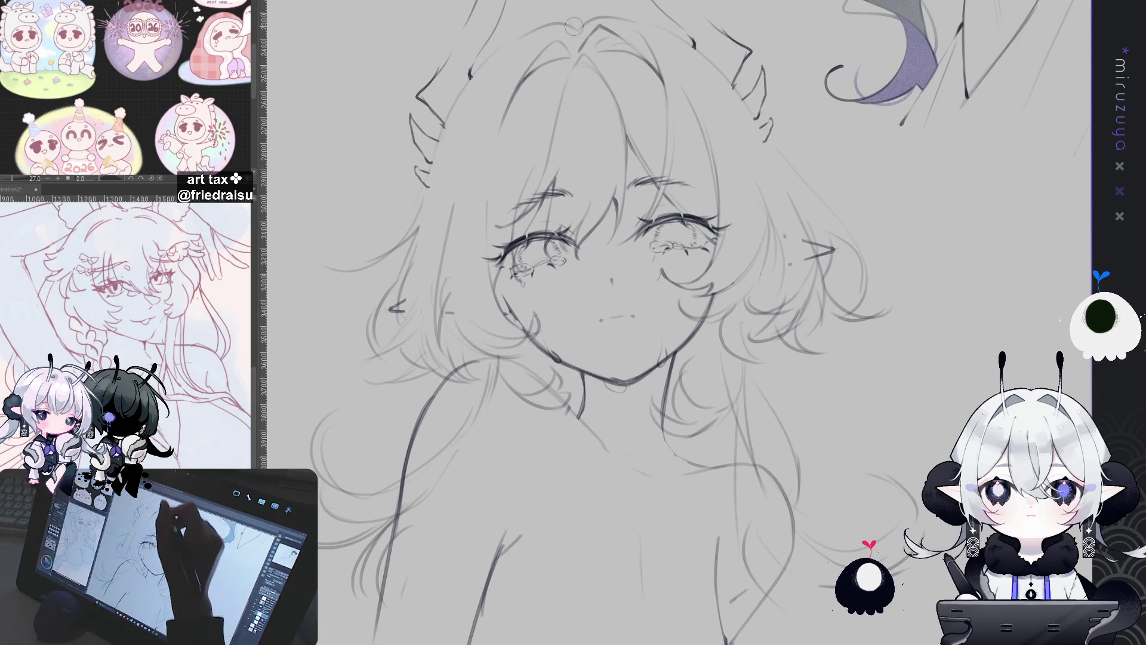
Lasso the whole face and apply a transform to adjust its proportions
key("m")
mouse_move(723, 257)
left_mouse_down()
mouse_move(705, 155)
mouse_move(723, 258)
left_mouse_up()
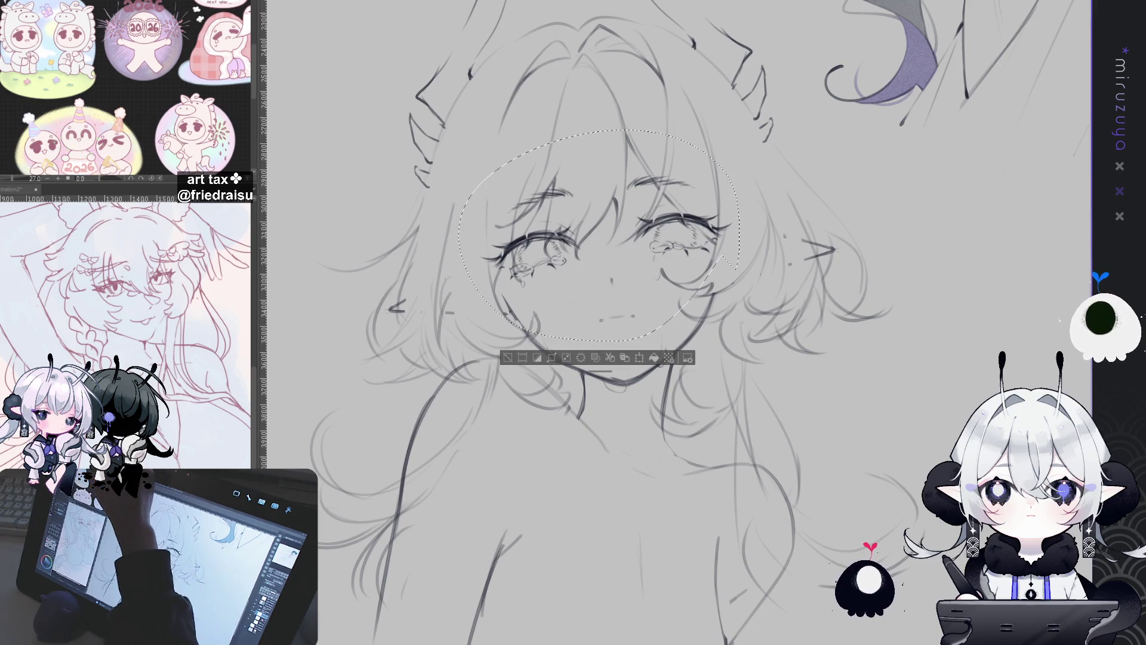
key("ctrl+t")
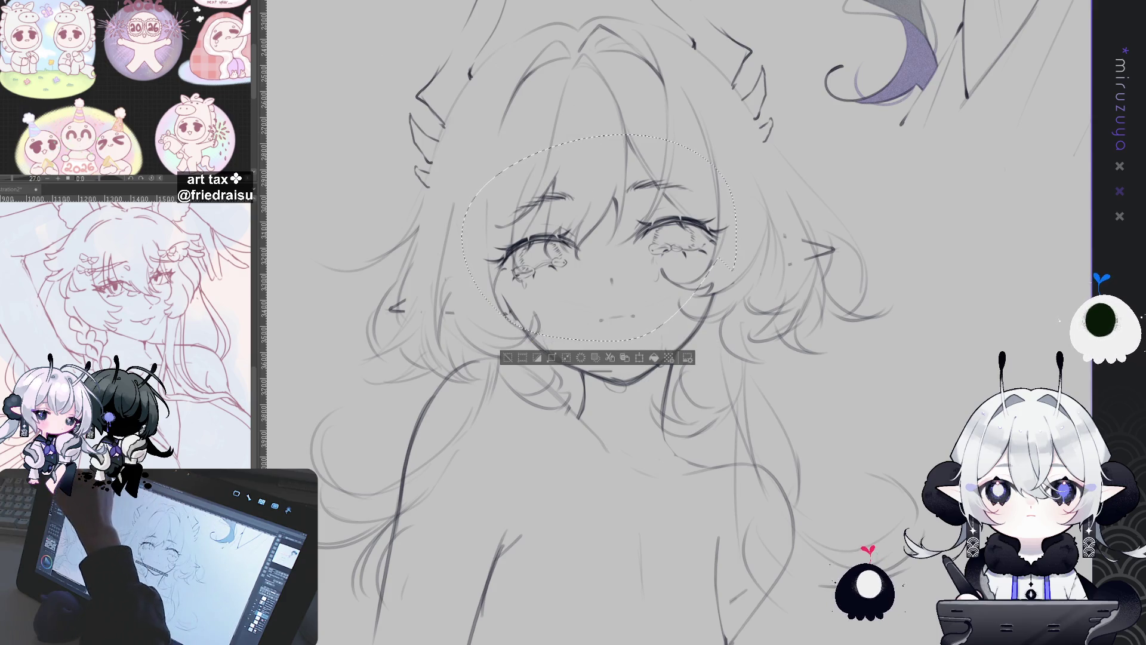
left_click(584, 361)
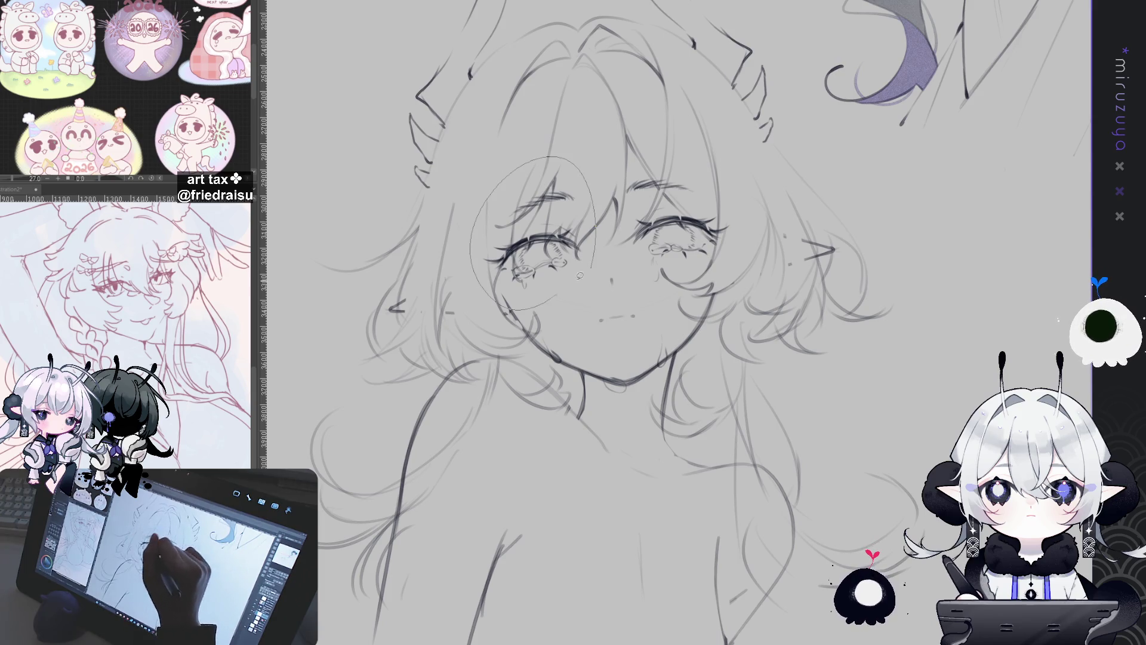
Select the left eye and flip the canvas view to check the face's symmetry
left_click_drag(579, 275, 591, 267)
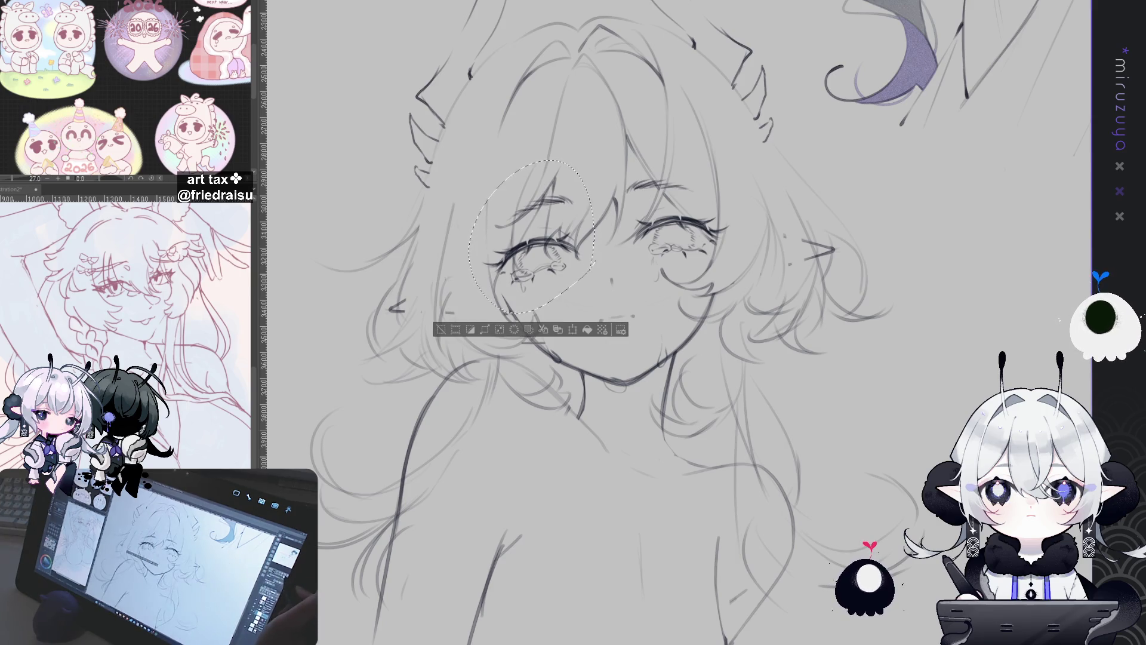
key("h")
key("ctrl+d")
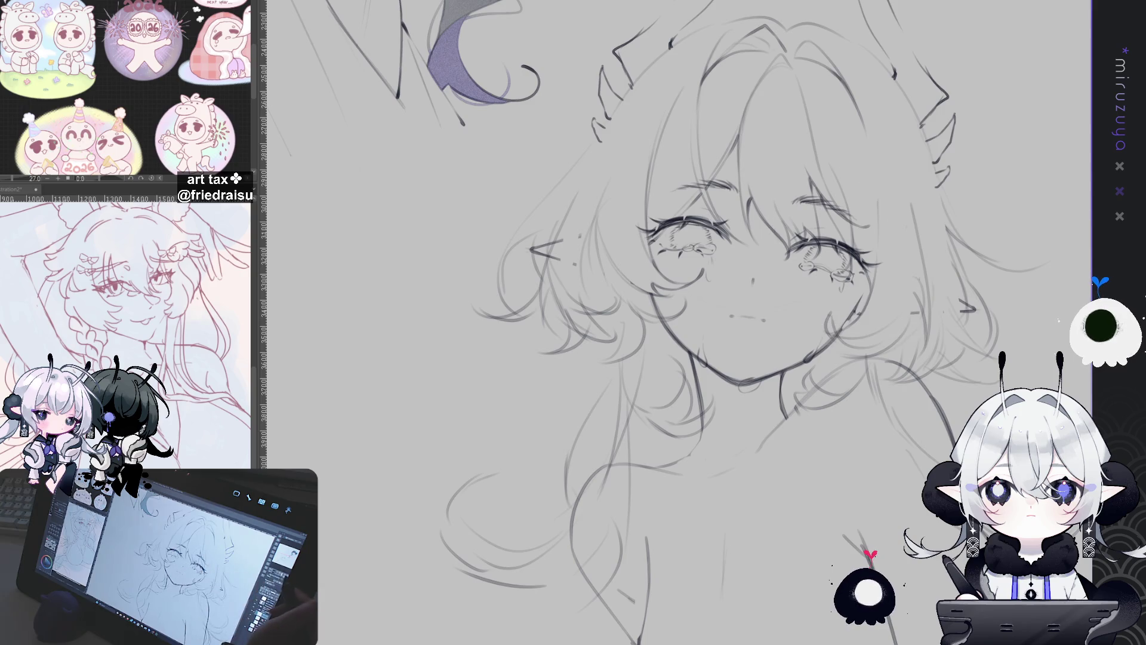
key("h")
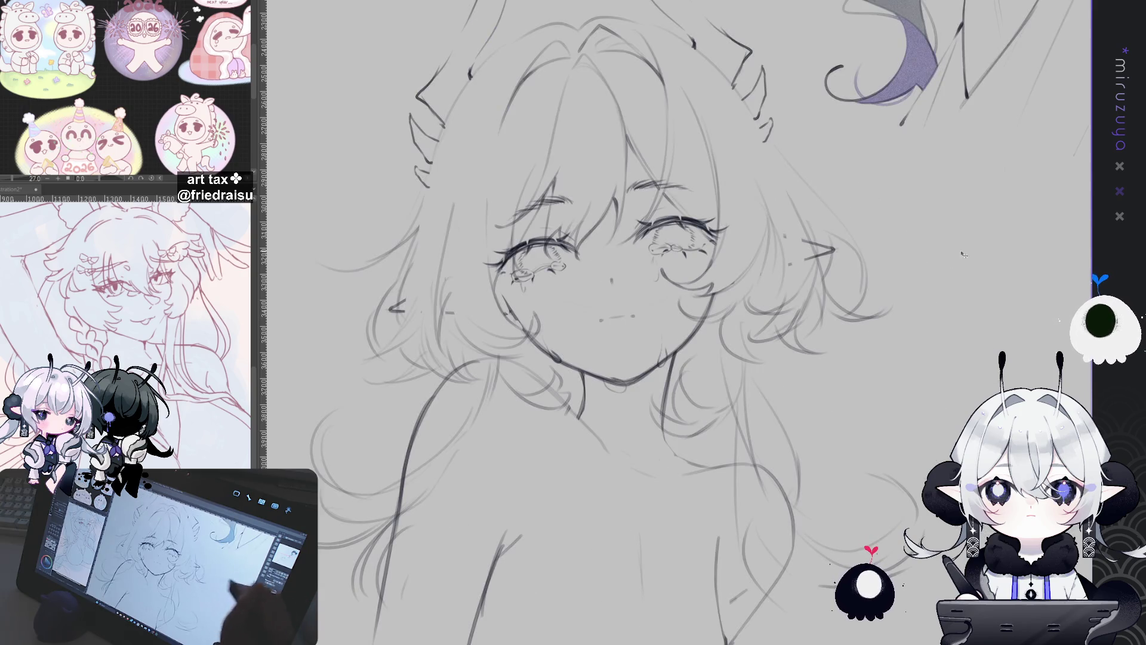
left_click_drag(597, 322, 561, 292)
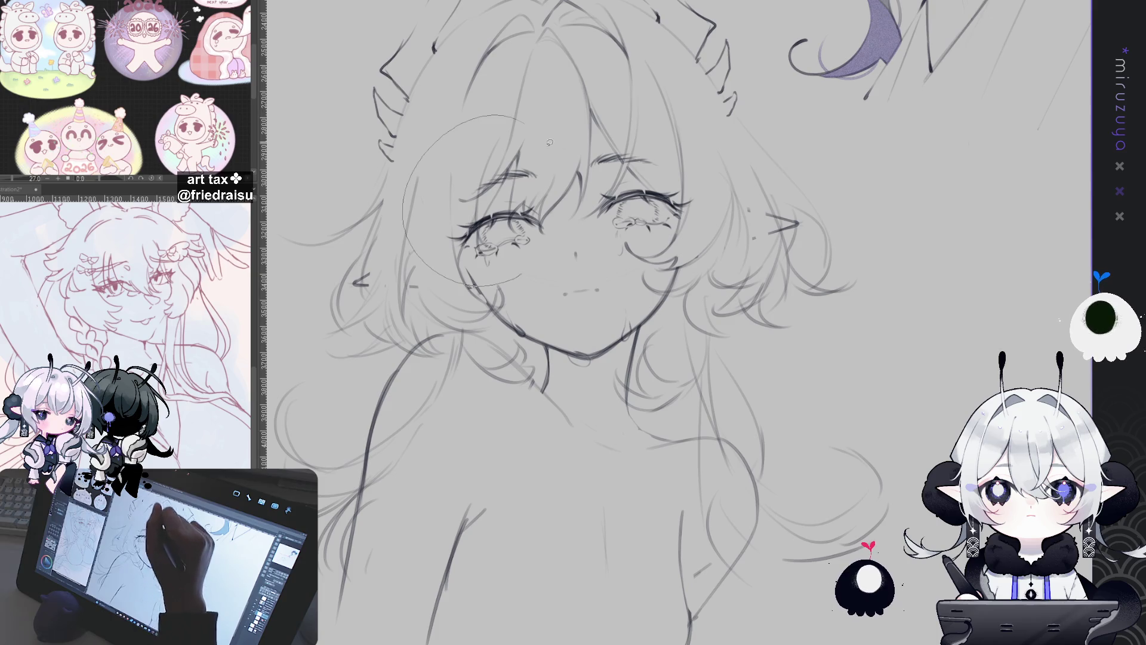
Reselect the left eye, nudge it into place with a transform, and deselect
left_click_drag(498, 116, 505, 117)
key("ctrl+t")
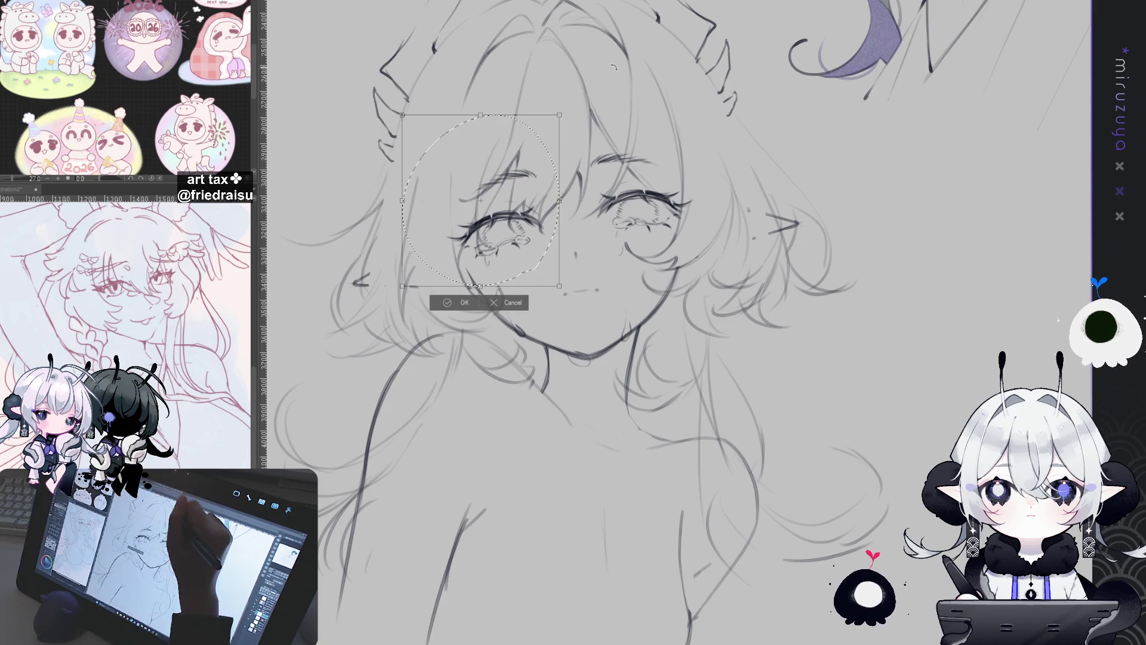
left_click(465, 303)
left_click(390, 303)
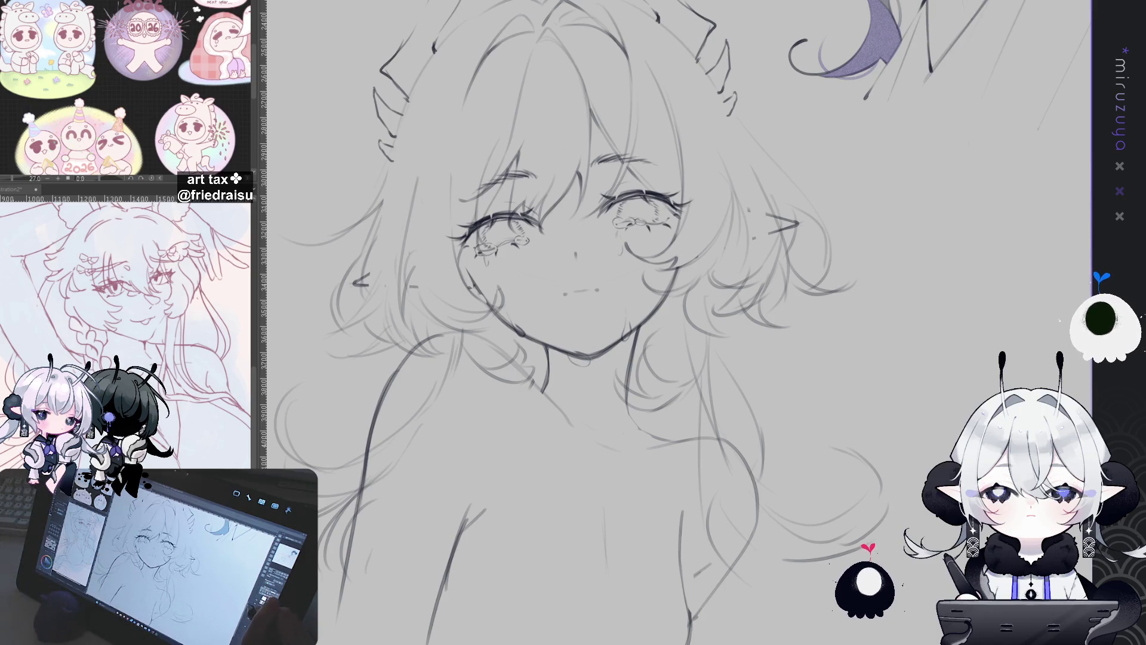
Place a vertical symmetry guide through the face centre and begin darkening the left horn's outer edge
scroll(573, 322, "up", 3)
scroll(574, 322, "down", 2)
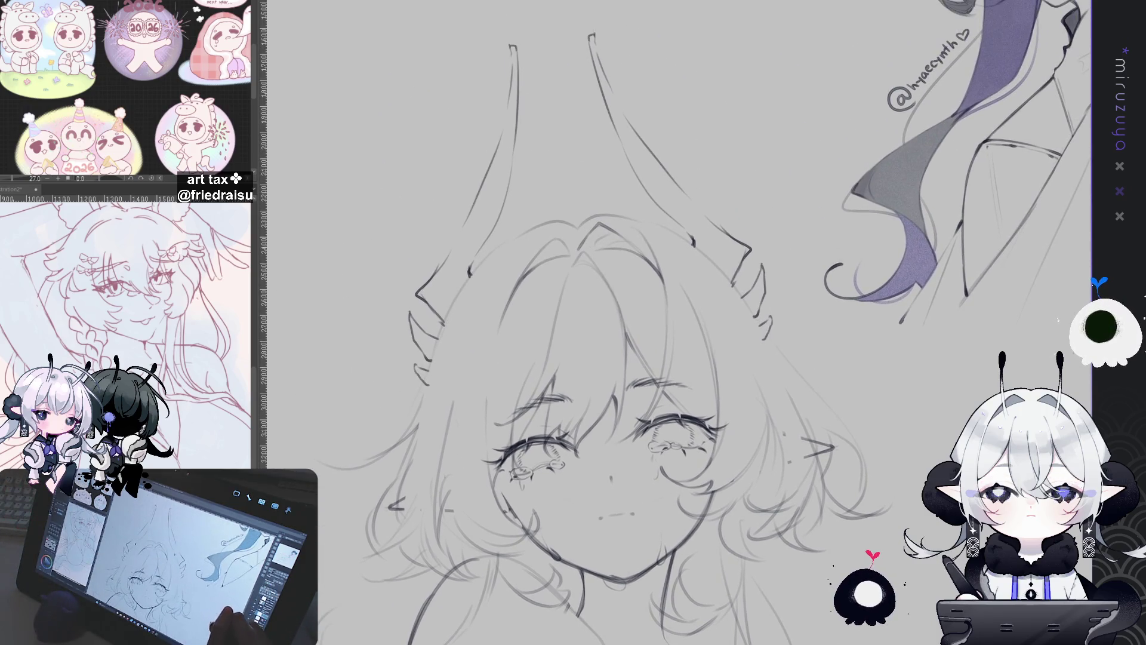
scroll(573, 322, "down", 2)
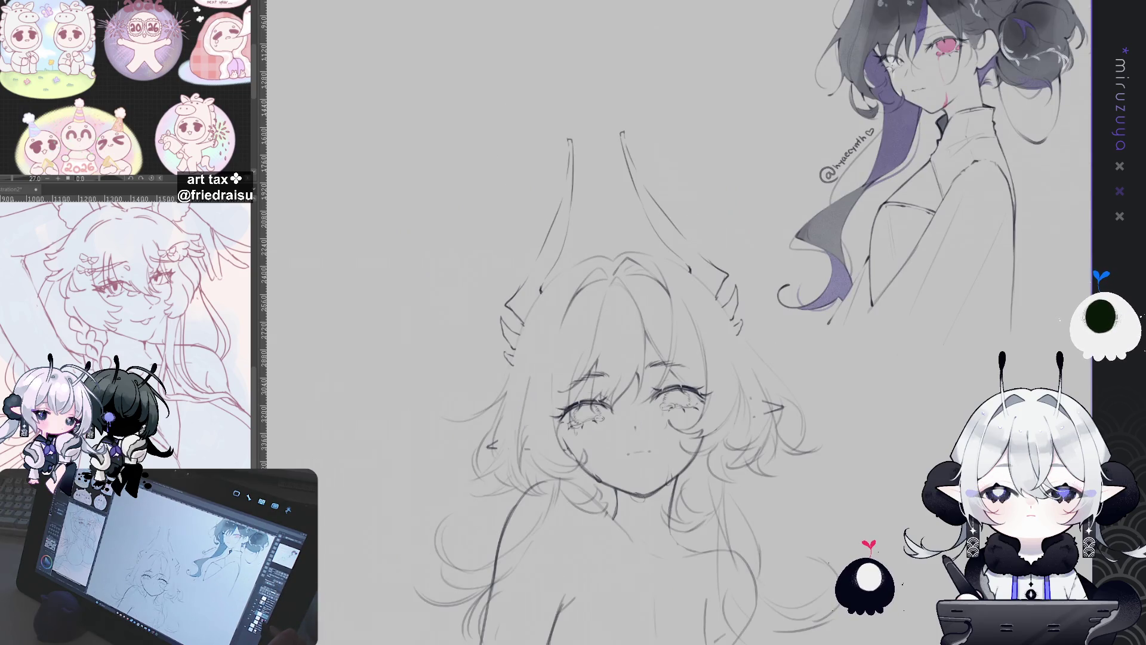
left_click_drag(637, 451, 606, 215)
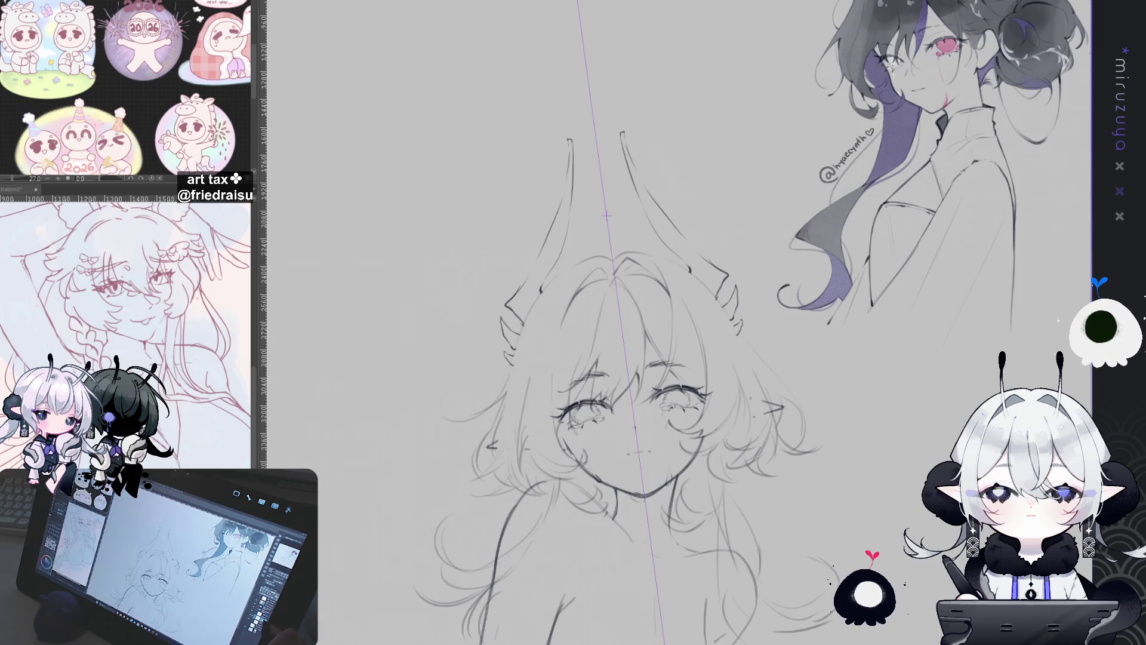
scroll(606, 215, "up", 3)
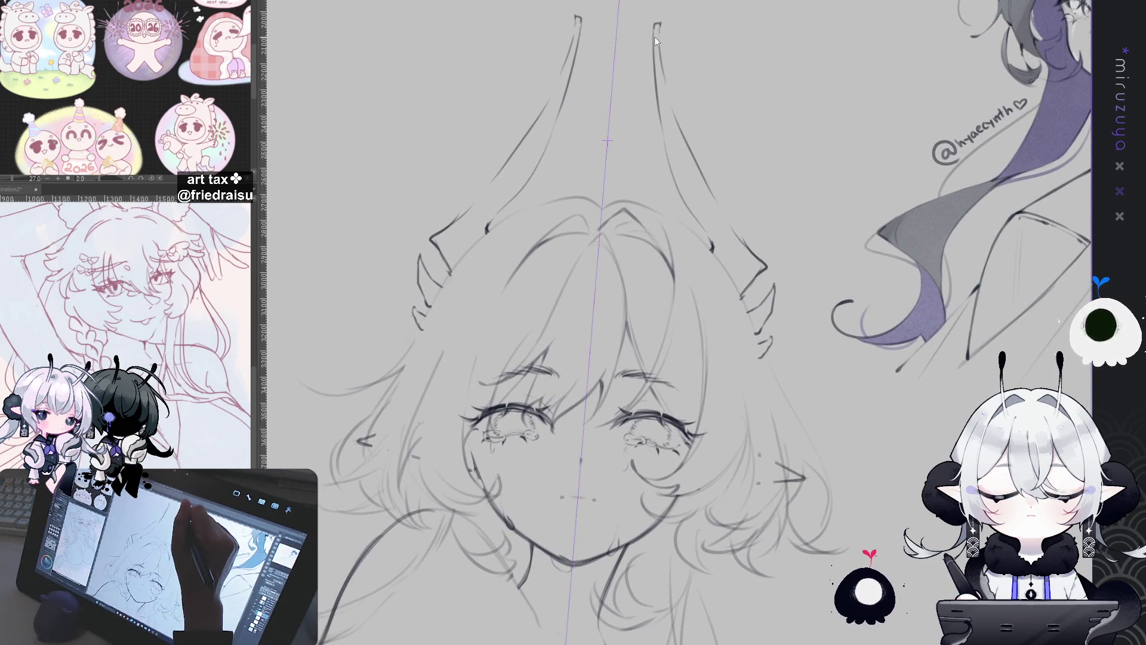
left_click_drag(577, 21, 531, 182)
Darken both horns' tips and outer edges with mirrored strokes running down to the head
left_click_drag(661, 145, 684, 201)
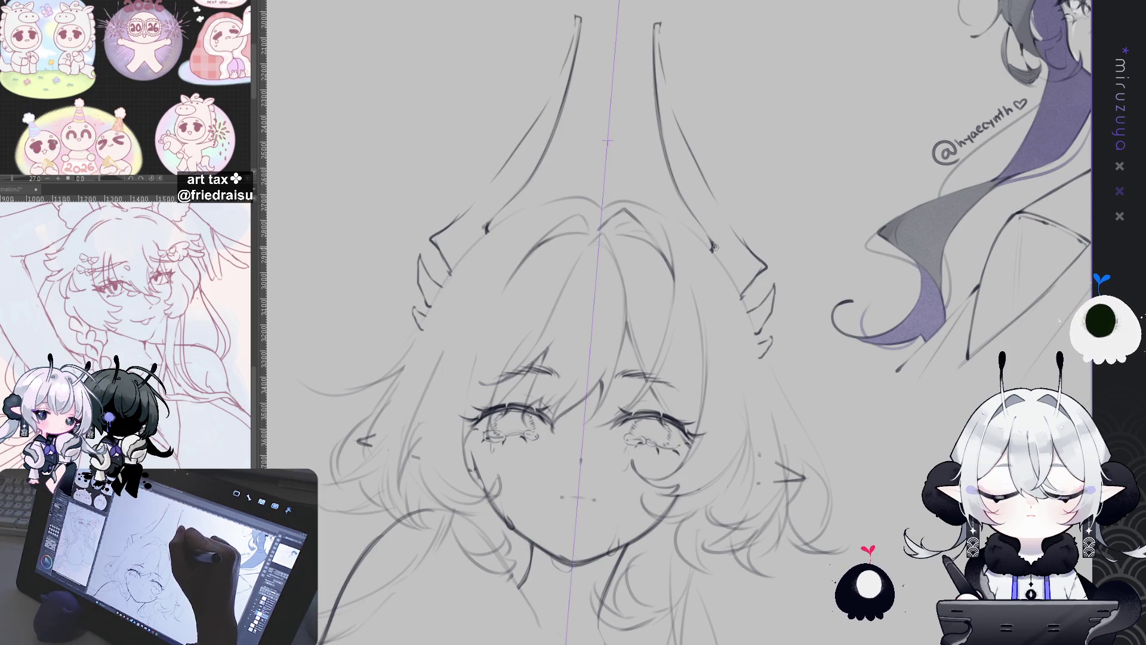
left_click_drag(659, 25, 662, 50)
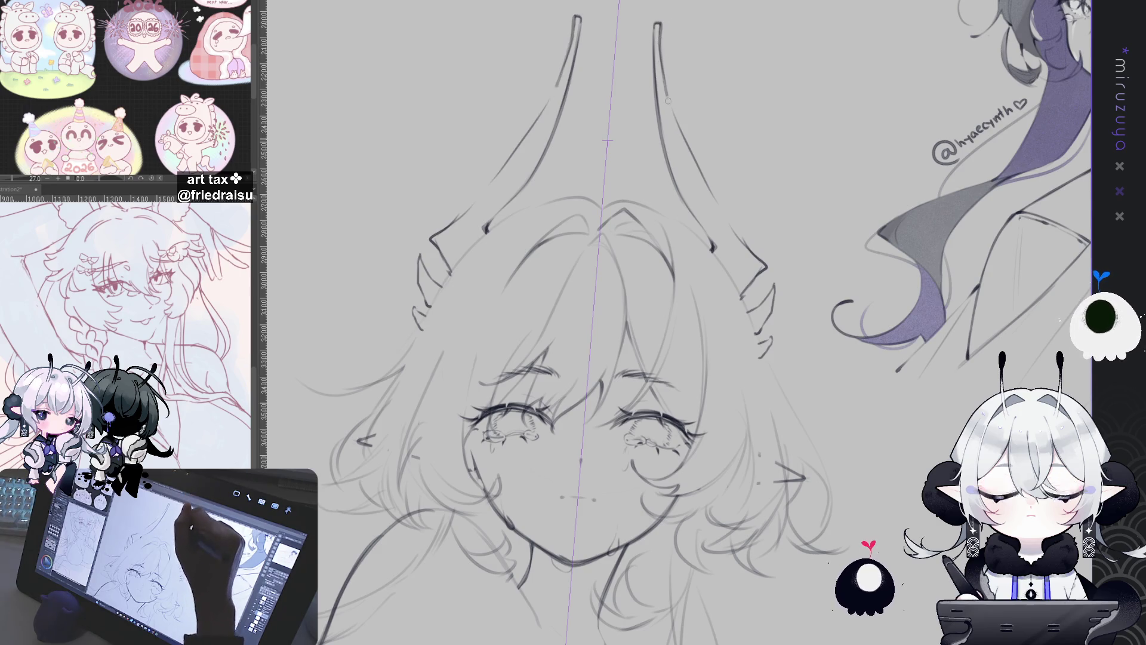
left_click_drag(659, 39, 694, 158)
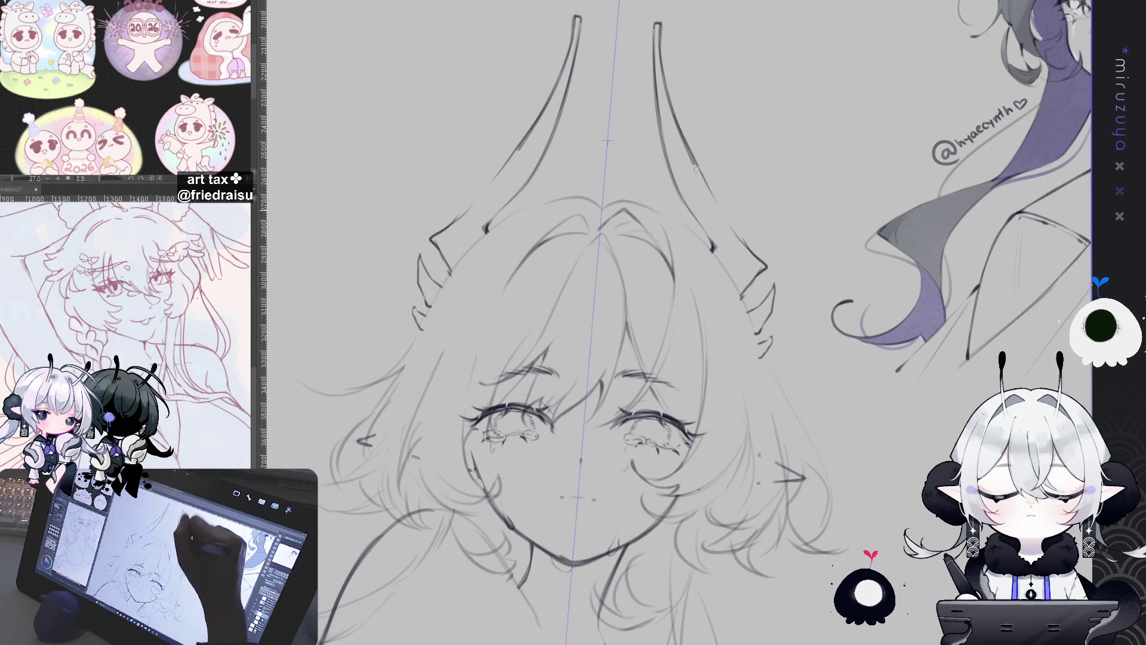
left_click_drag(664, 81, 777, 267)
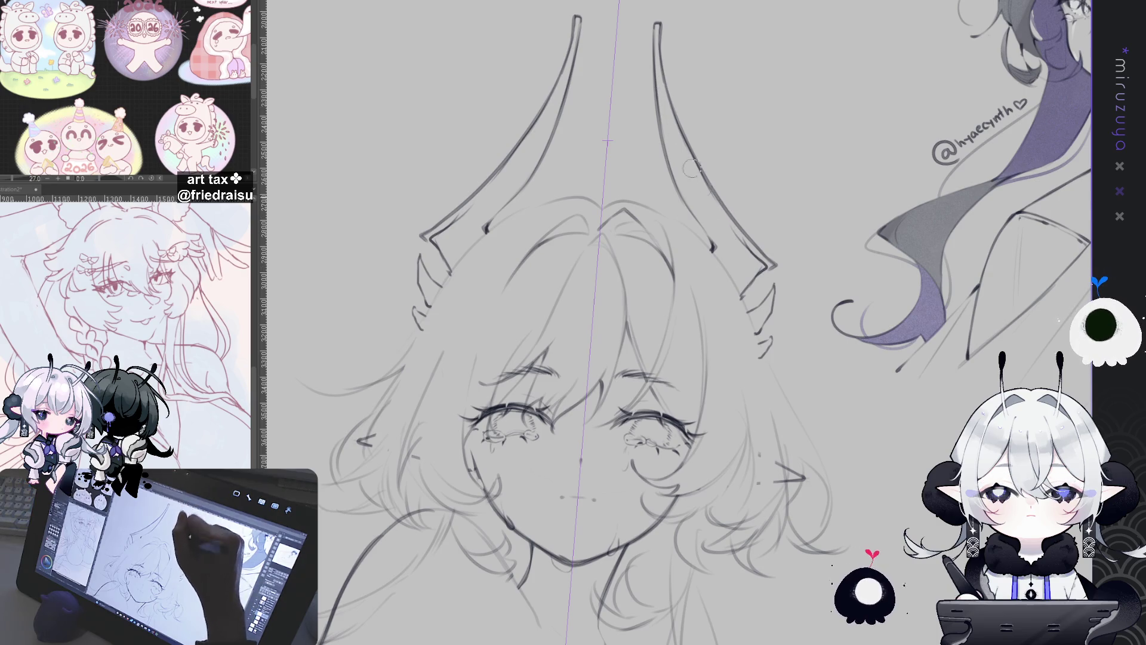
left_click_drag(659, 84, 675, 126)
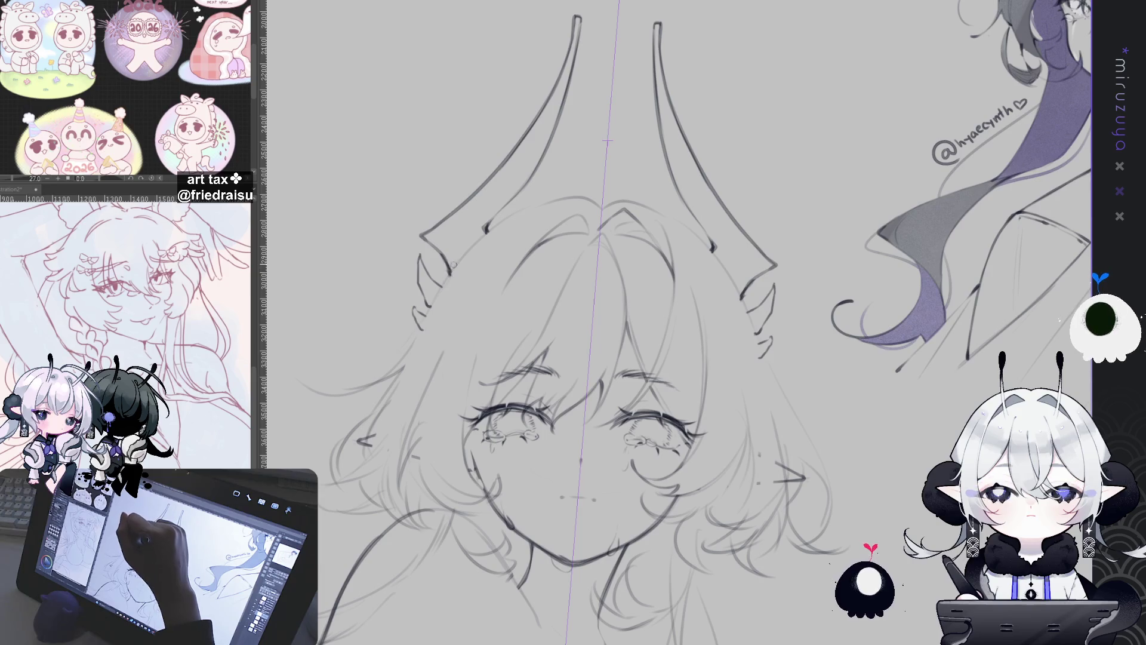
scroll(848, 135, "down", 2)
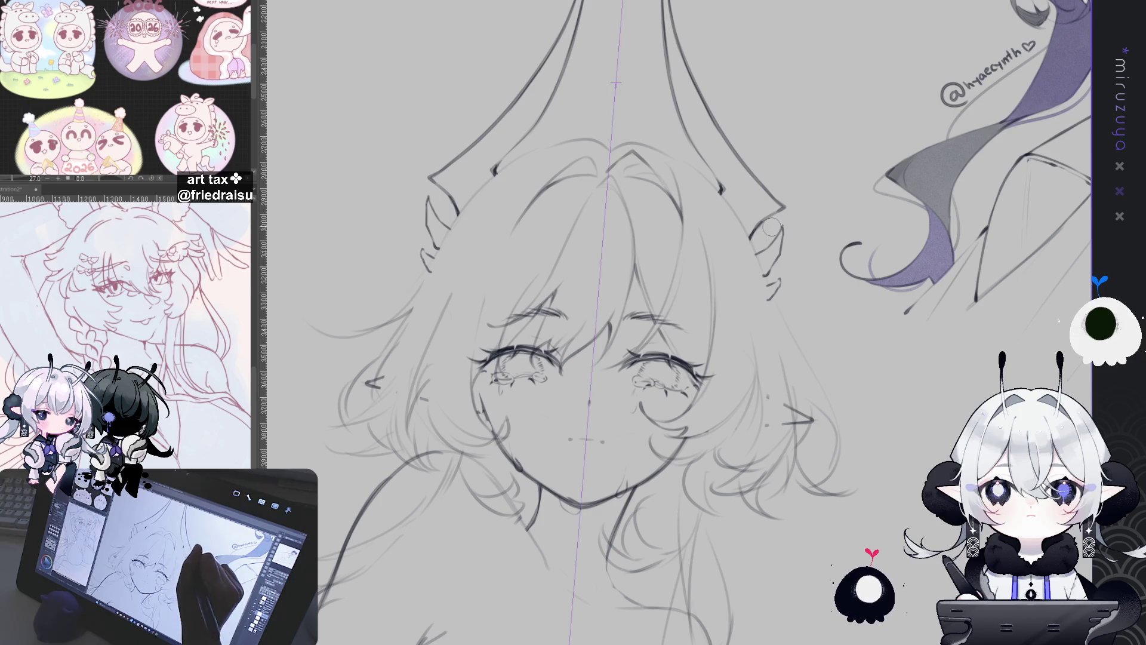
Tilt and pan across the horns, hide the symmetry guide, then pan down to the neck and shoulders
key("minus")
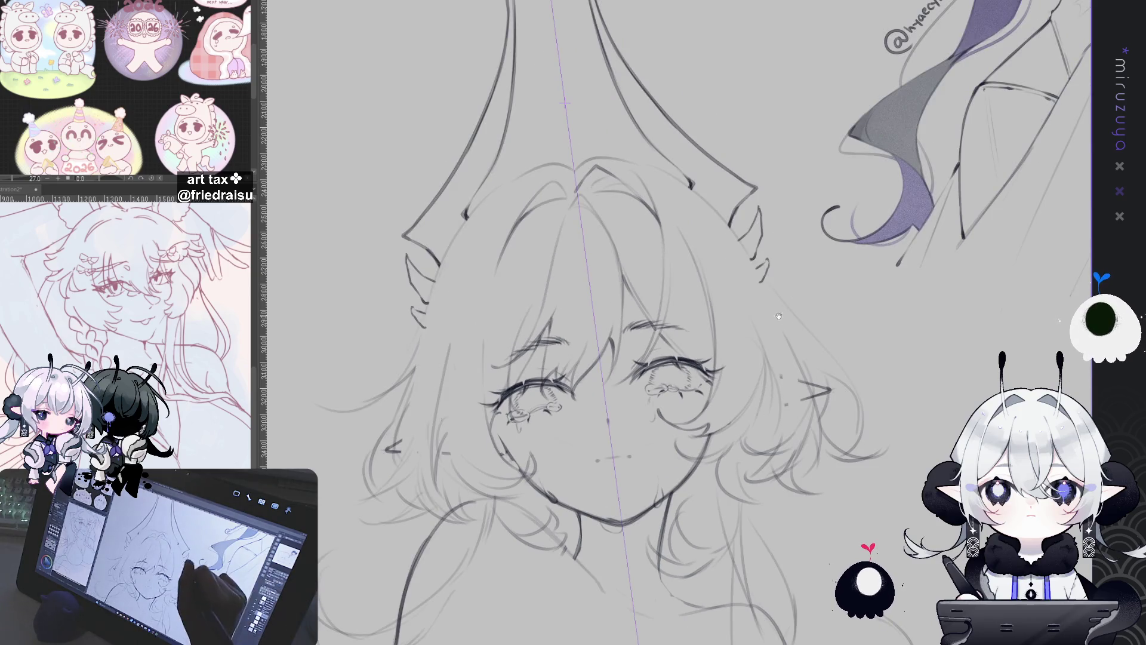
left_click_drag(795, 329, 759, 269)
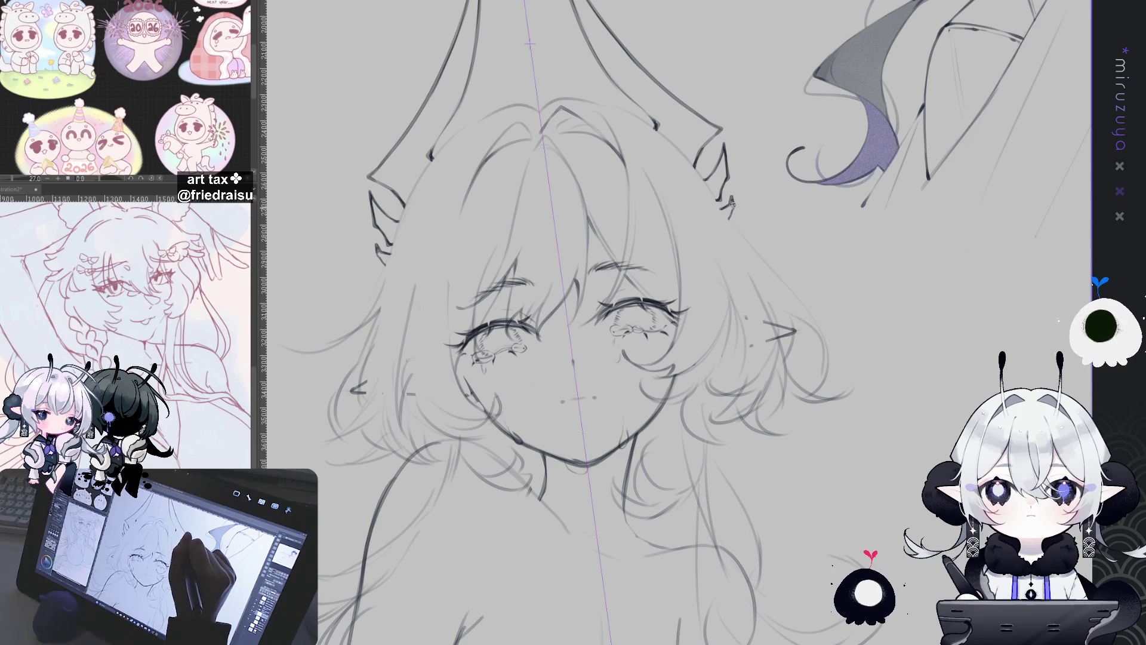
left_click_drag(733, 207, 780, 345)
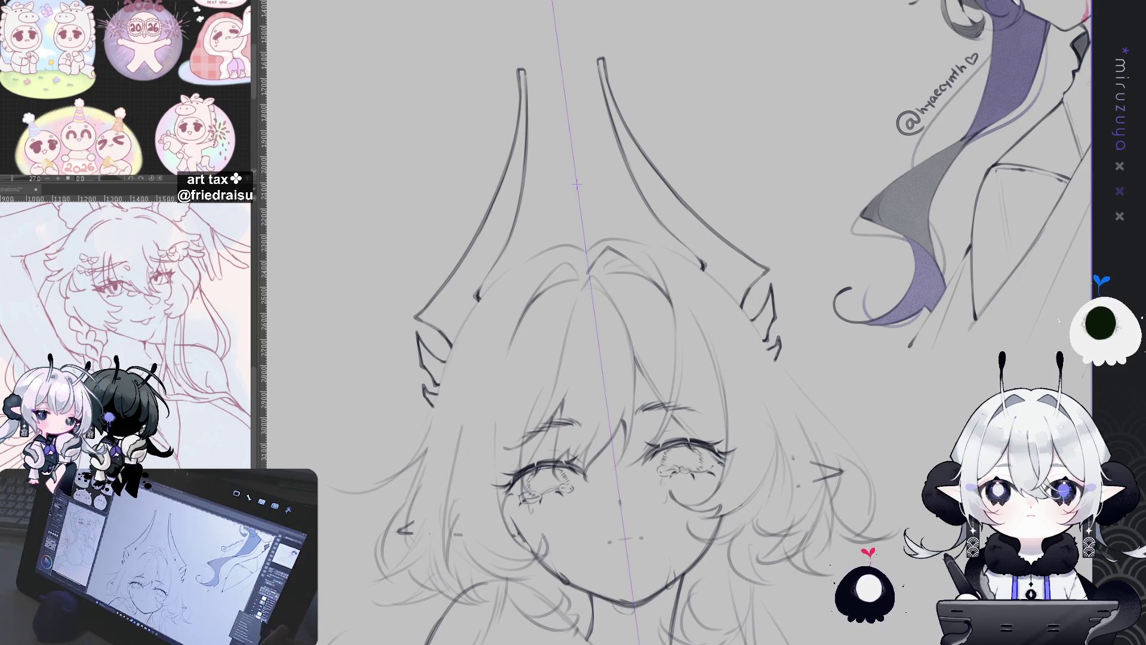
key("ctrl+z")
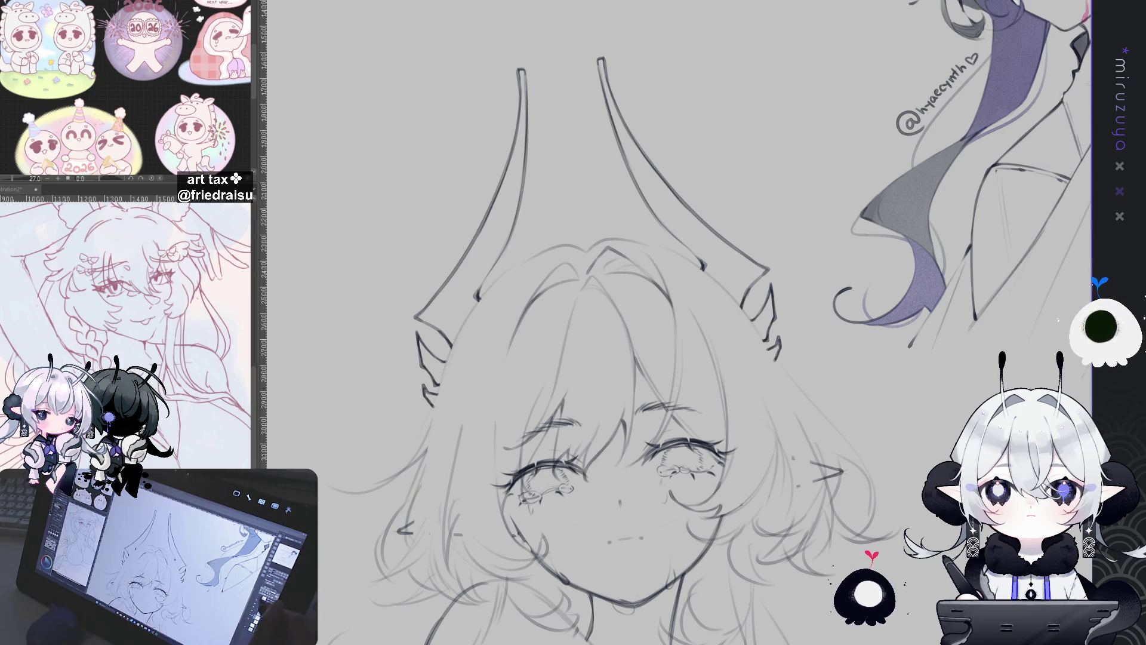
left_click_drag(573, 418, 615, 224)
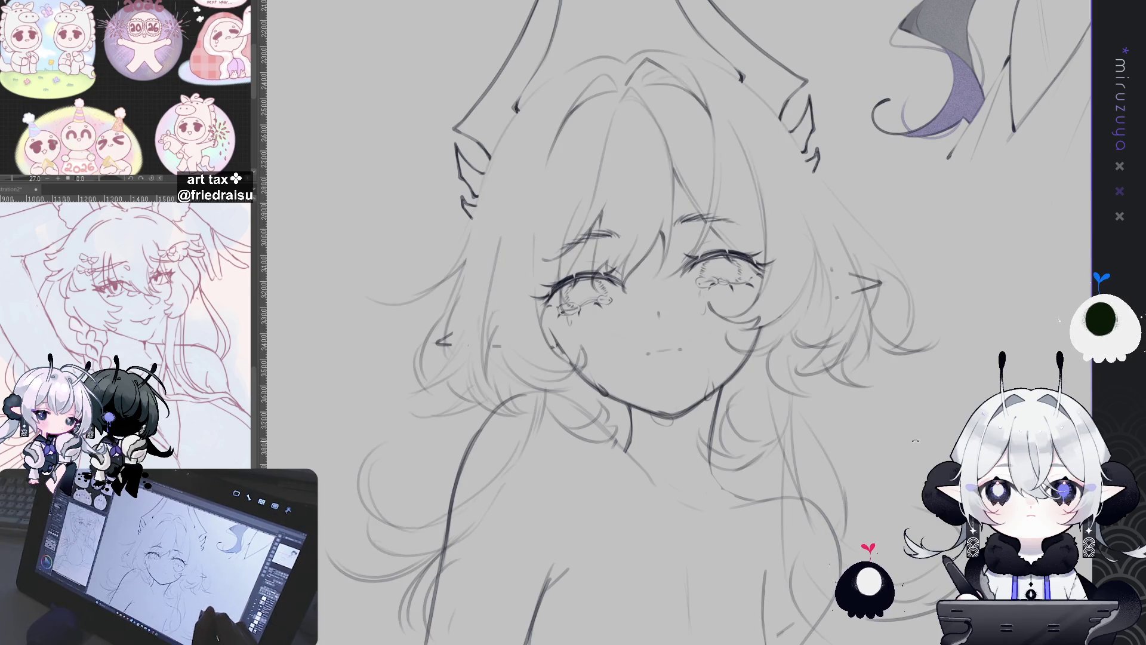
Rotate the view to a drawing angle, sketch the chin and jaw curve, then reset the rotation
key("minus")
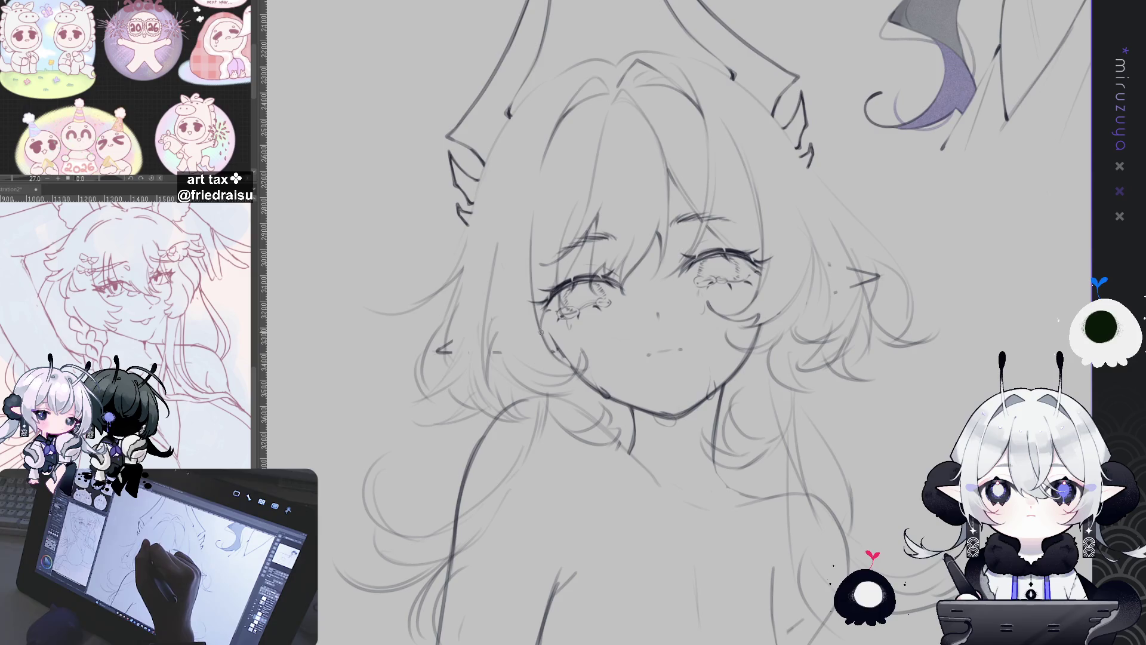
left_click_drag(888, 234, 674, 249)
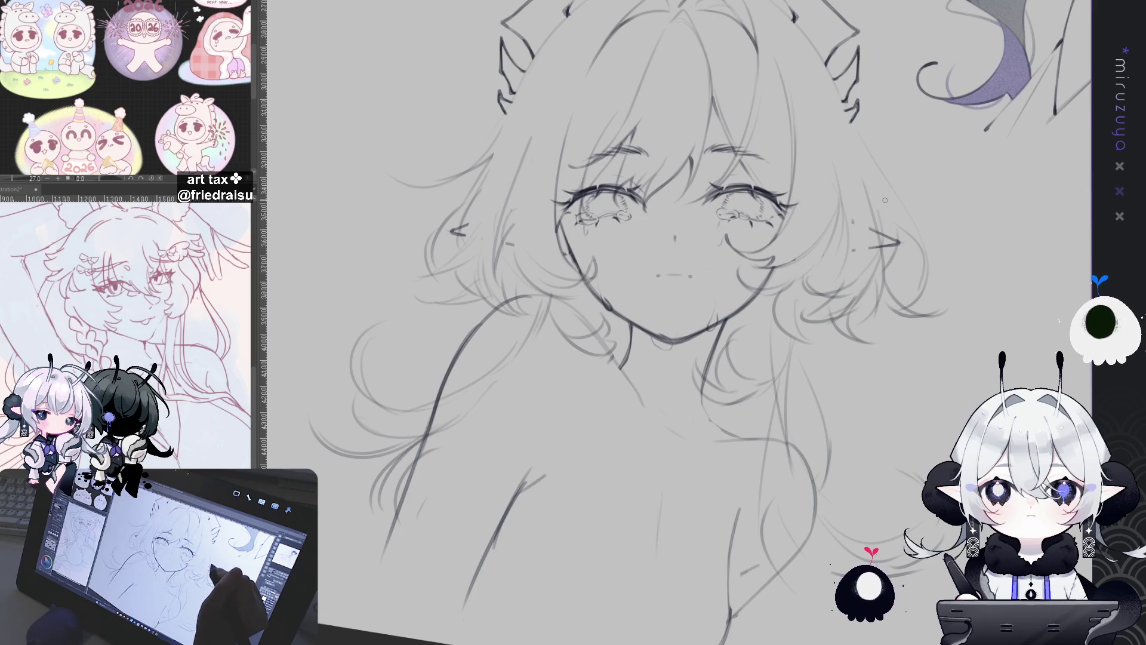
mouse_move(812, 129)
left_mouse_down()
mouse_move(747, 251)
mouse_move(657, 334)
mouse_move(597, 358)
left_mouse_up()
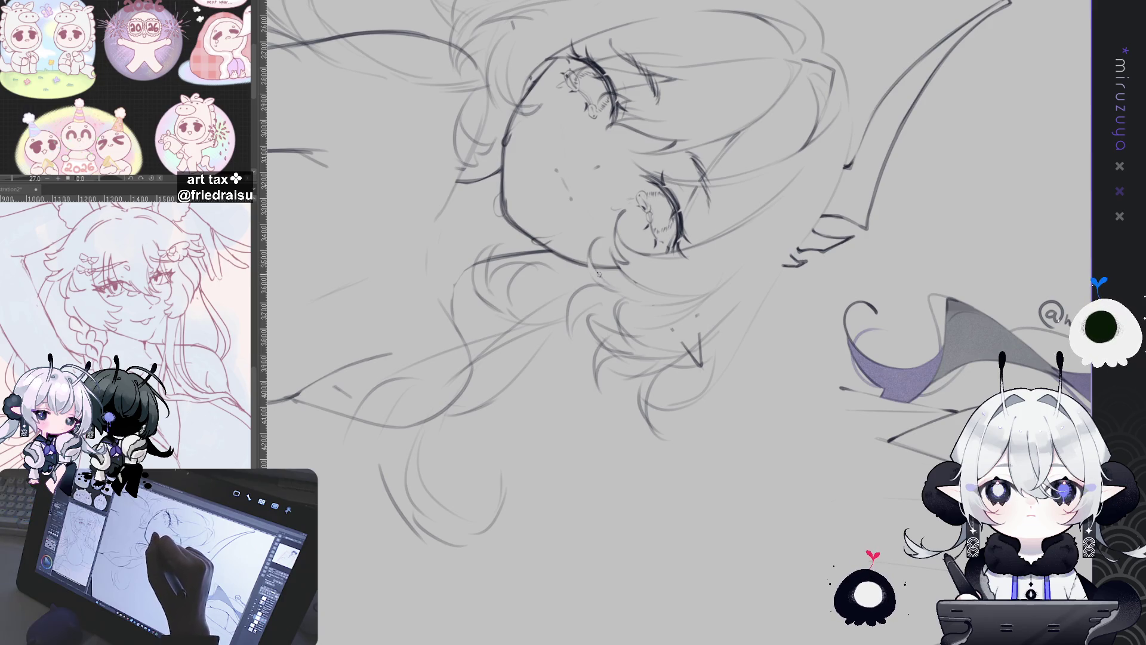
mouse_move(550, 498)
left_mouse_down()
mouse_move(740, 489)
mouse_move(743, 83)
left_mouse_up()
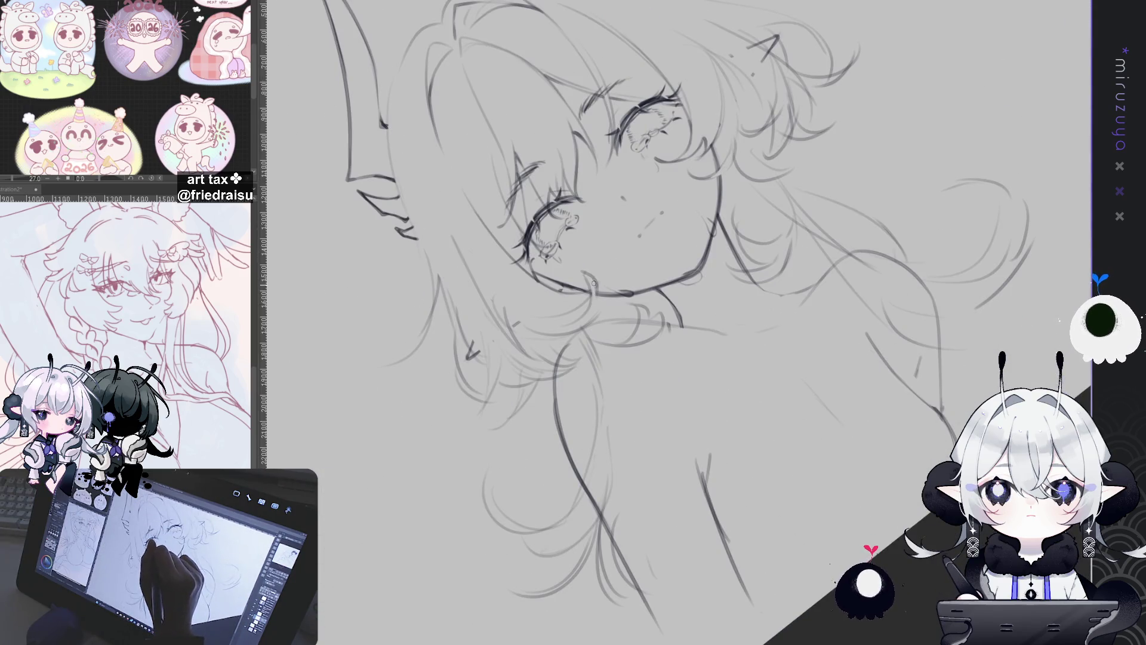
left_click_drag(594, 288, 722, 199)
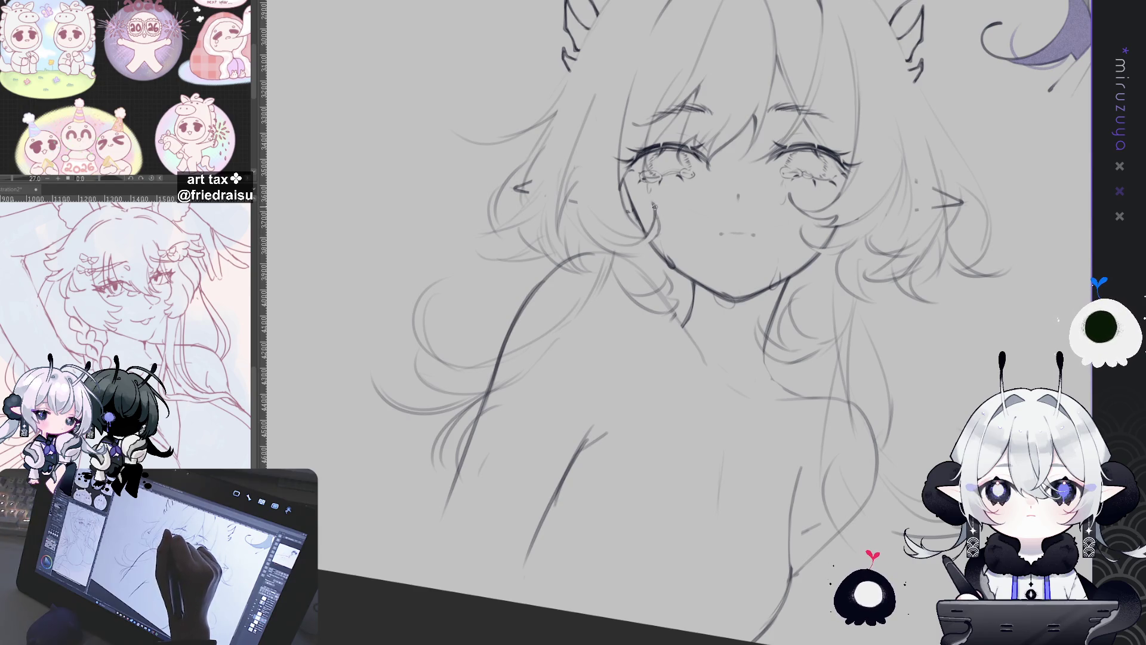
mouse_move(595, 330)
left_mouse_down()
mouse_move(593, 311)
mouse_move(593, 332)
left_mouse_up()
left_click_drag(570, 295, 594, 340)
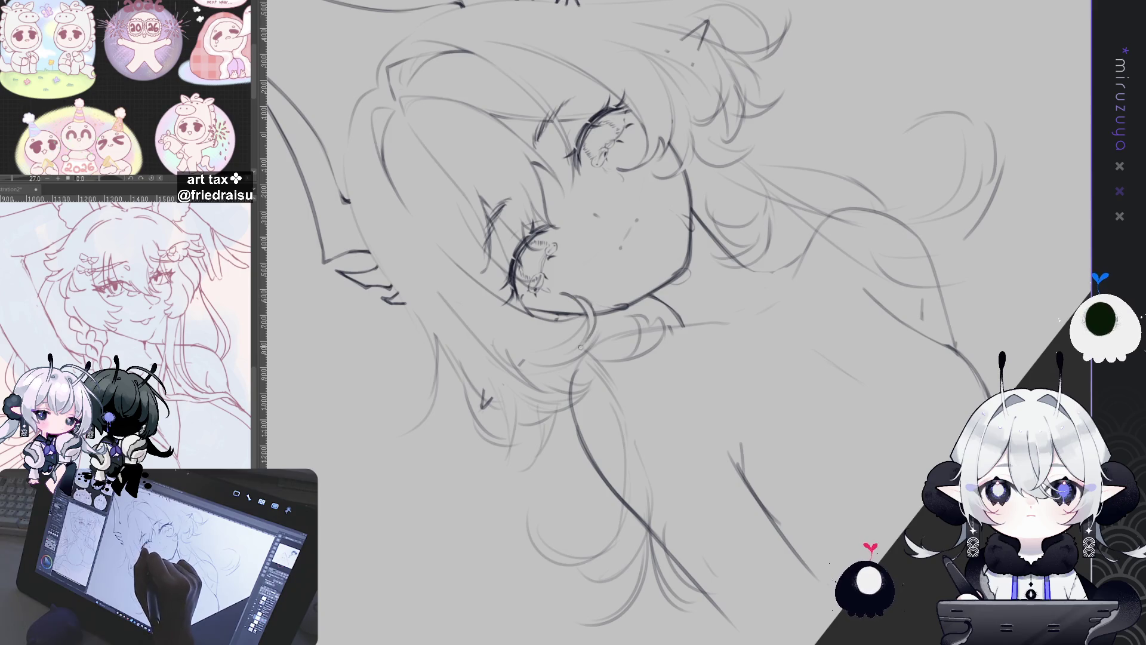
mouse_move(574, 295)
left_mouse_down()
mouse_move(791, 434)
mouse_move(687, 196)
left_mouse_up()
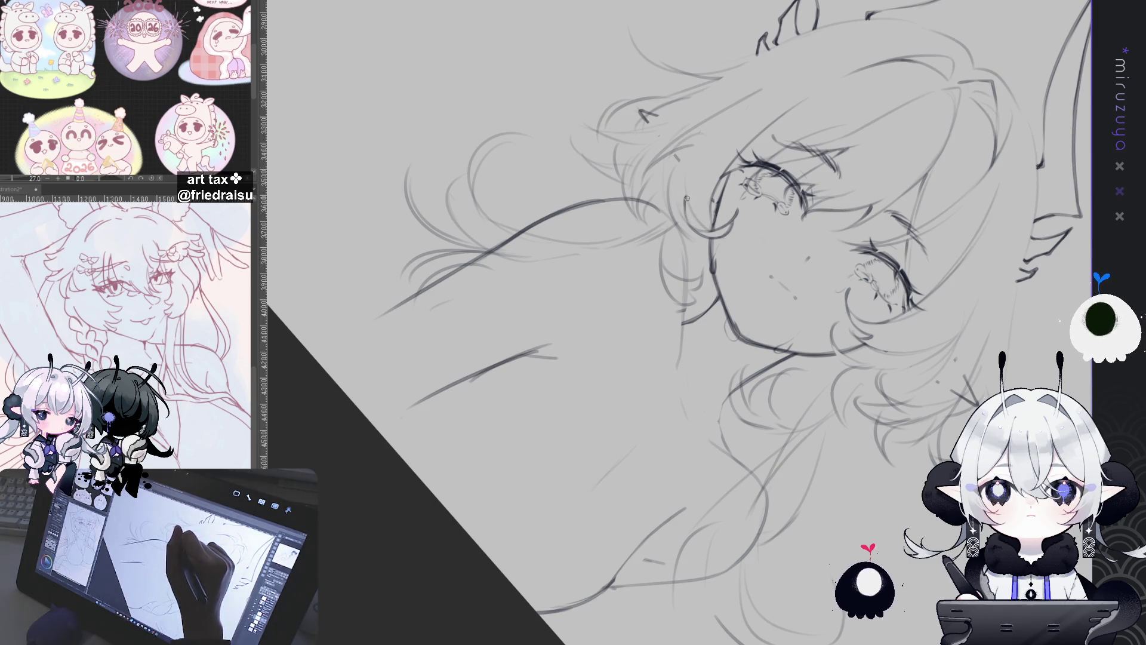
mouse_move(810, 130)
left_mouse_down()
mouse_move(842, 333)
mouse_move(729, 300)
left_mouse_up()
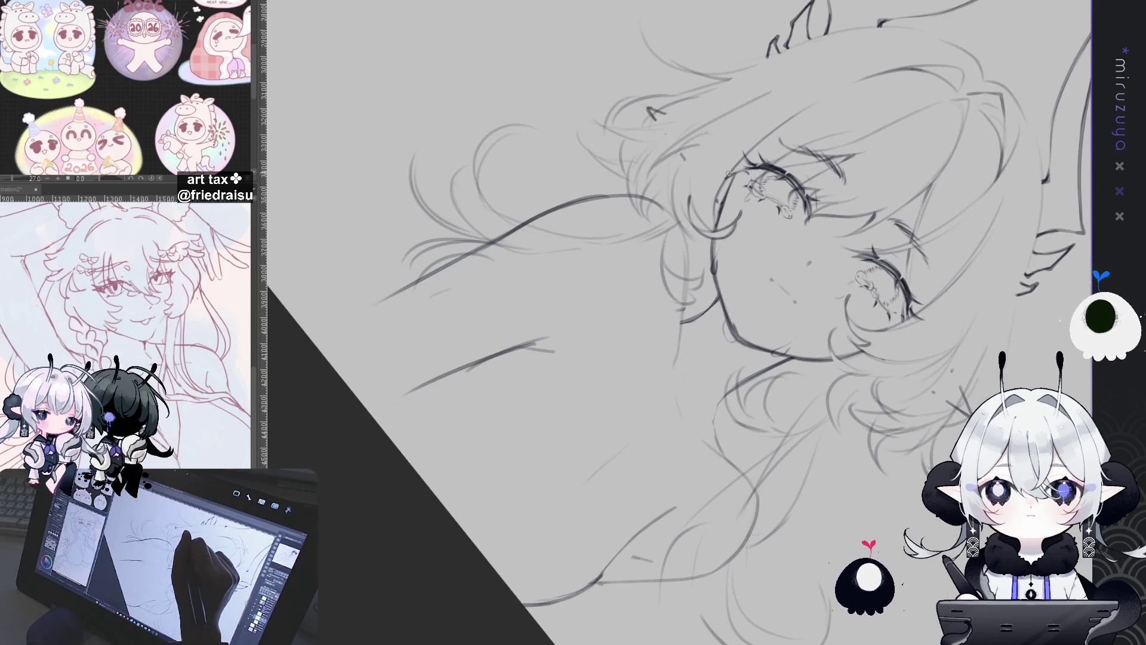
left_click_drag(718, 234, 687, 299)
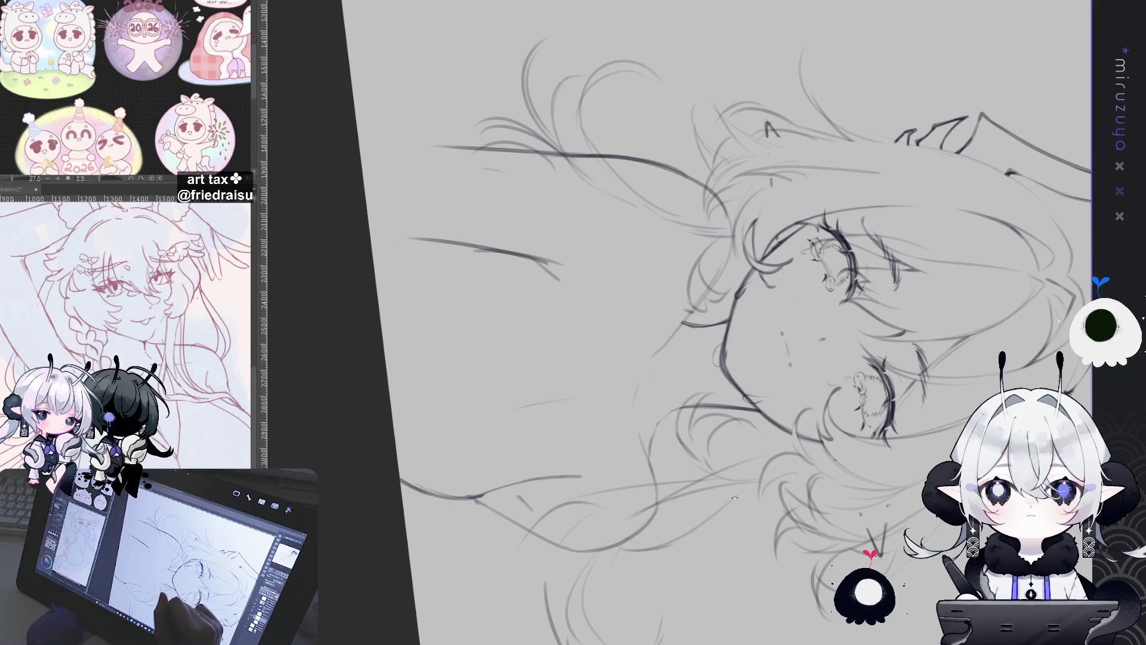
left_click_drag(799, 259, 777, 284)
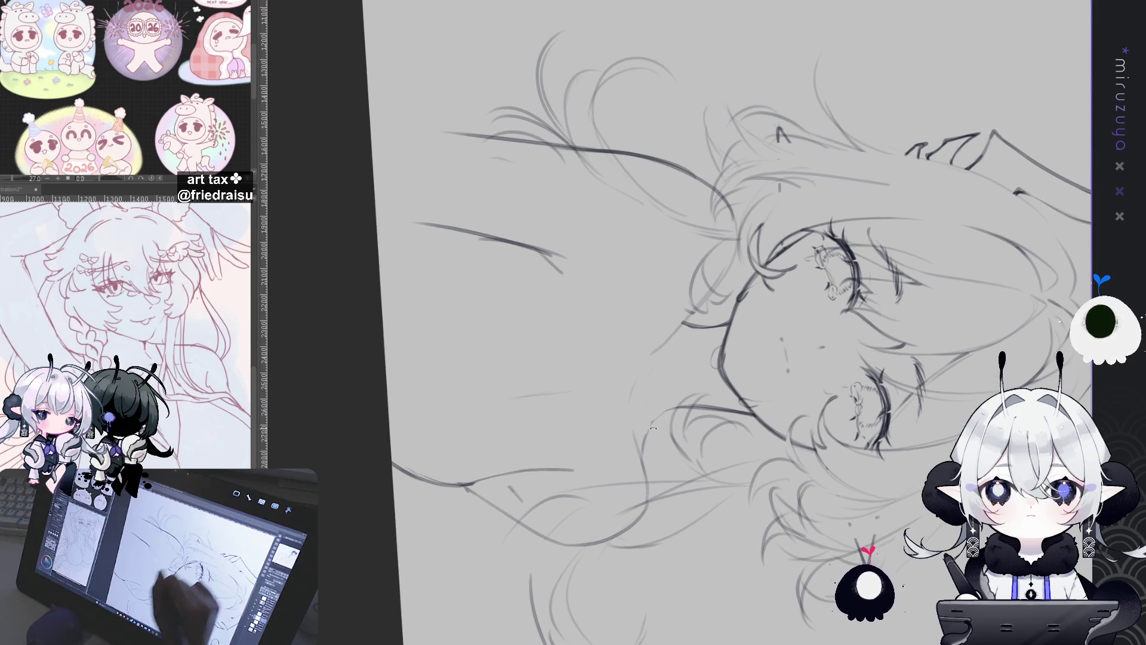
key("ctrl+0")
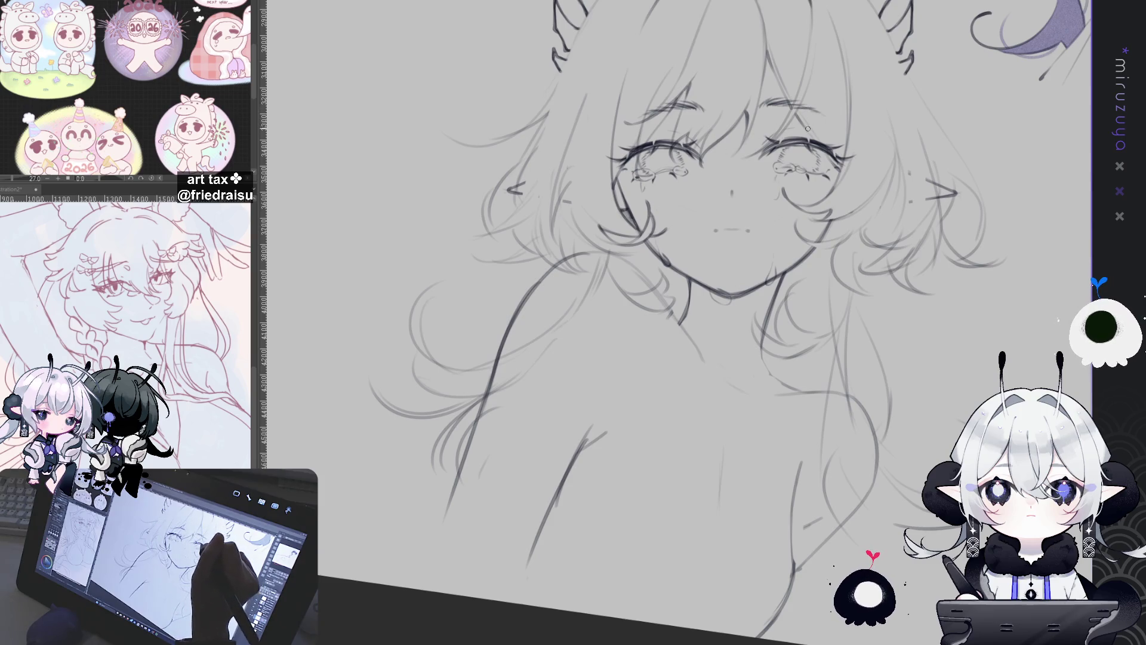
Add a short dark stroke in the hair beside the face, then rotate and pan to review the head
left_click_drag(894, 120, 906, 212)
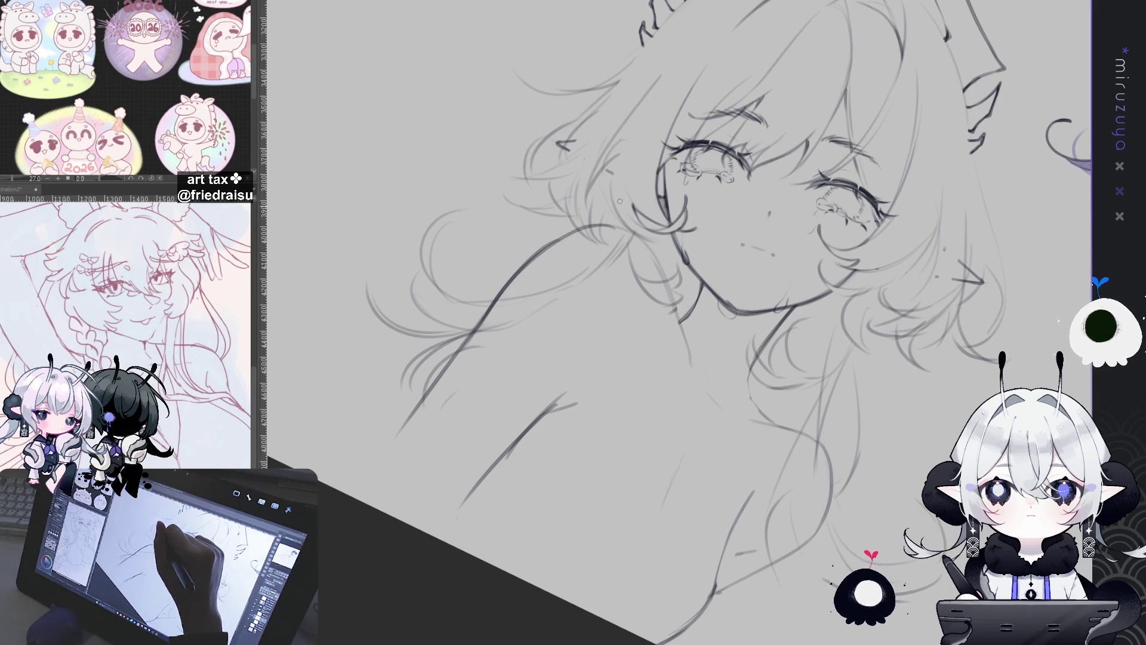
left_click_drag(646, 245, 665, 237)
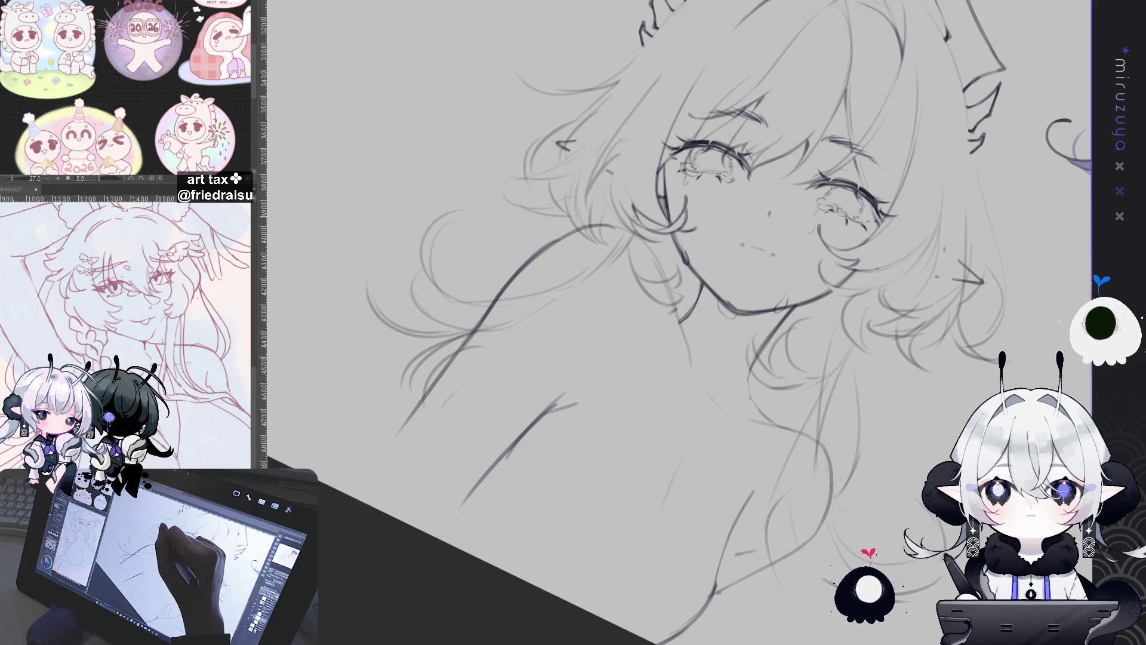
mouse_move(632, 174)
left_mouse_down()
mouse_move(737, 597)
mouse_move(762, 545)
left_mouse_up()
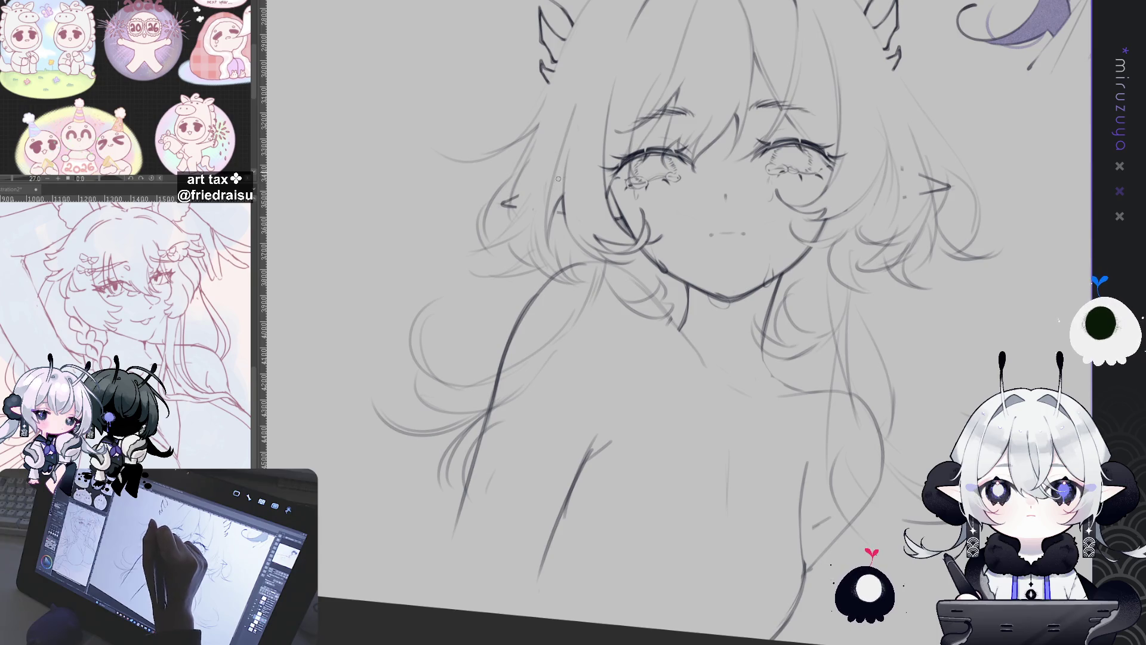
left_click_drag(825, 139, 546, 179)
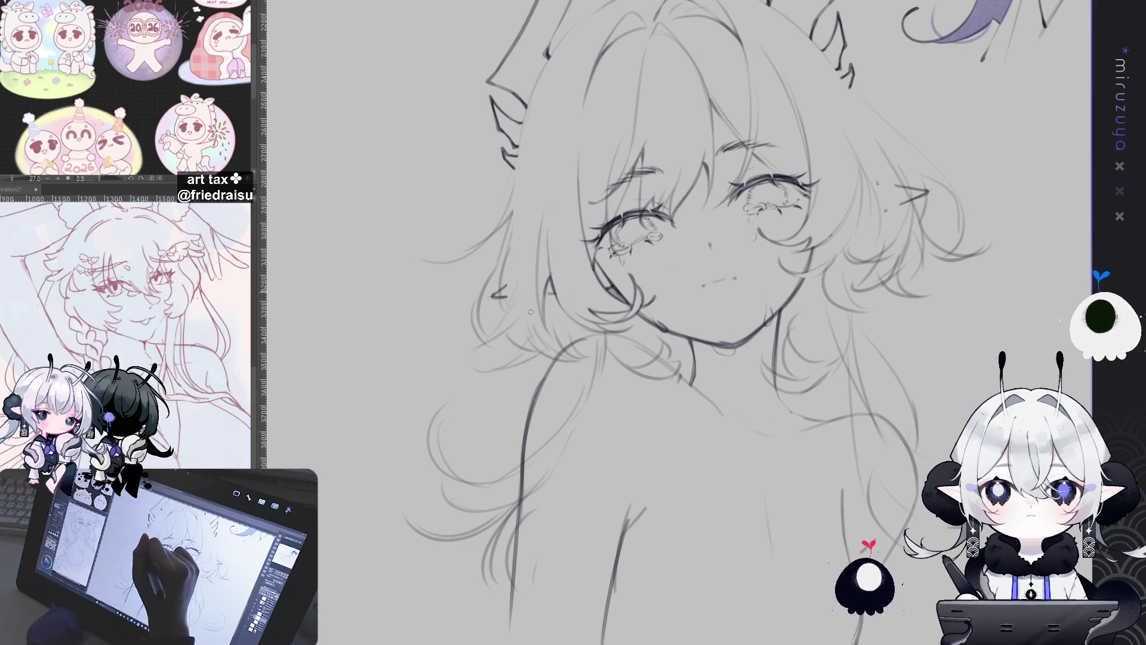
left_click_drag(656, 298, 609, 233)
left_click_drag(705, 238, 633, 322)
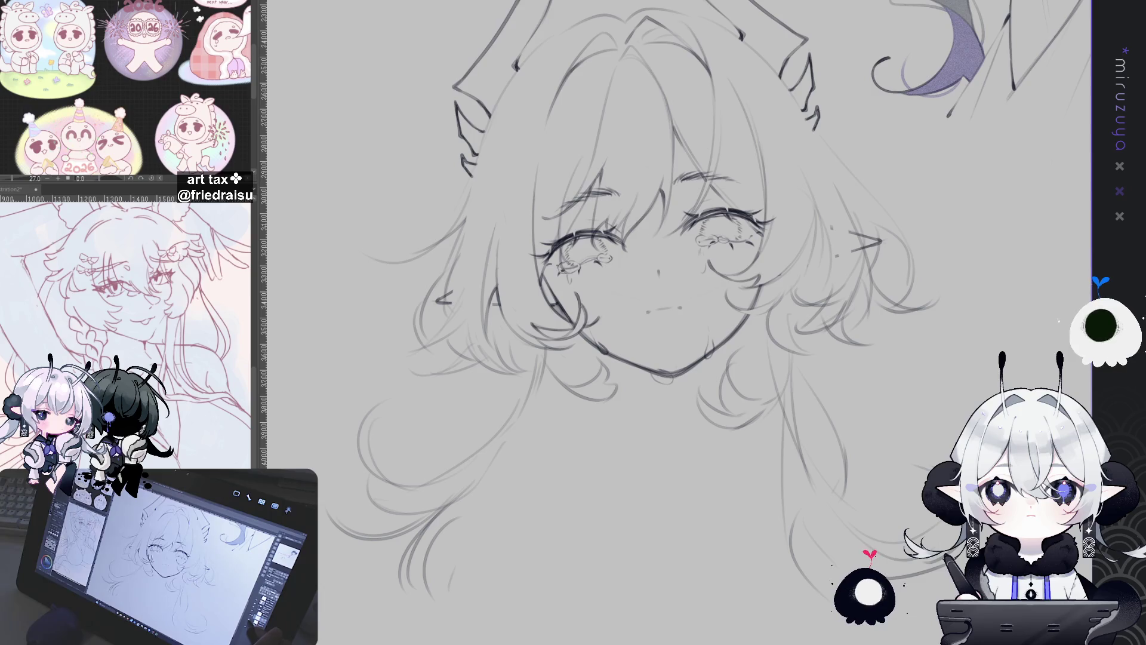
mouse_move(657, 298)
left_mouse_down()
mouse_move(651, 256)
mouse_move(704, 179)
mouse_move(746, 227)
left_mouse_up()
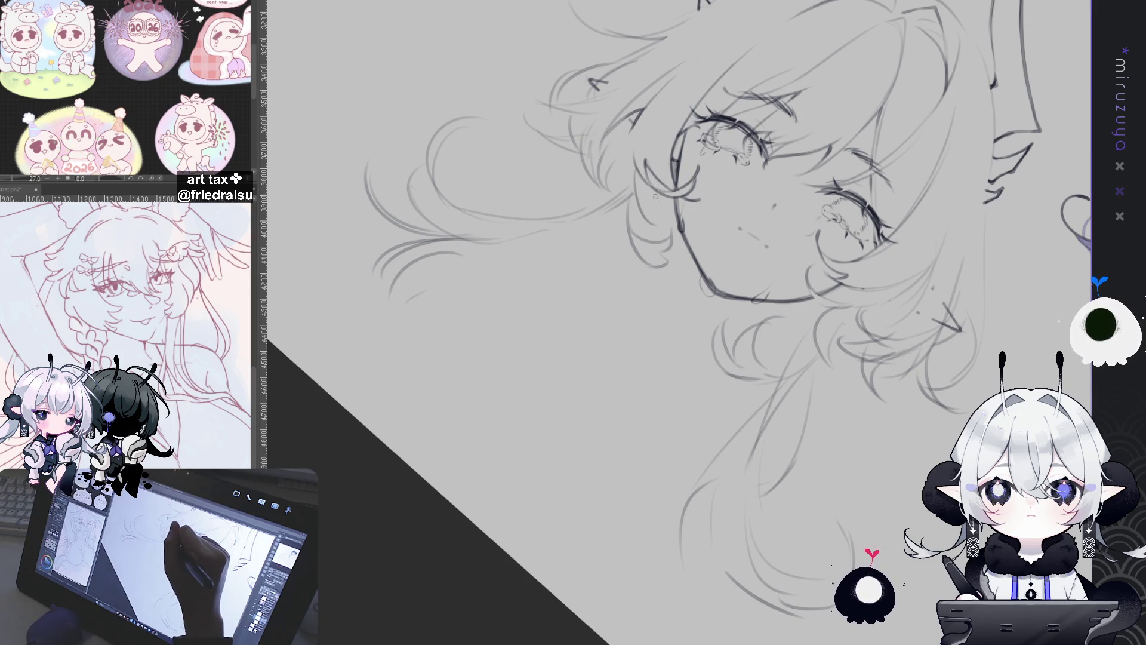
left_click_drag(636, 169, 614, 191)
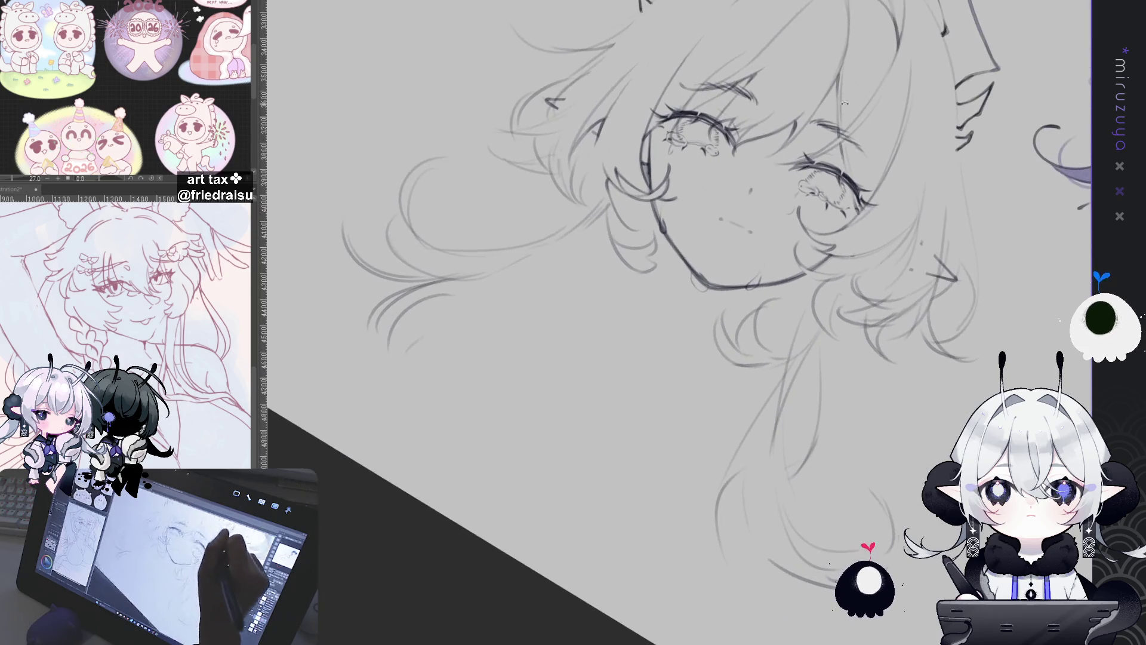
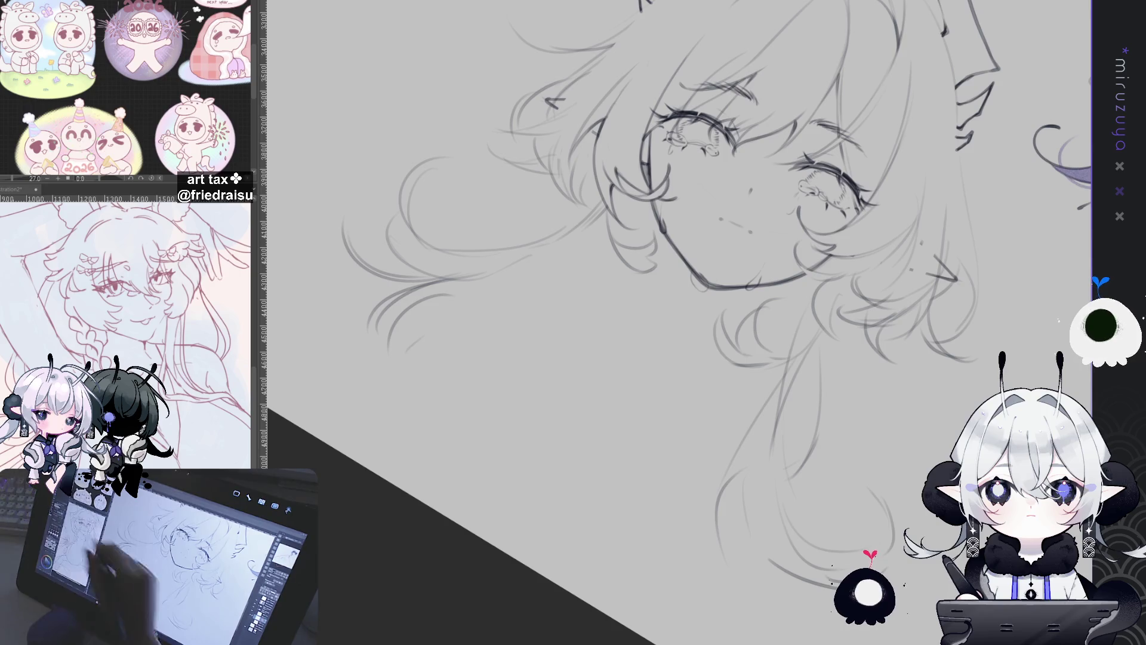
Tilt the view to a drawing angle and sketch two loose hair strands beside the face
left_click_drag(460, 570, 741, 555)
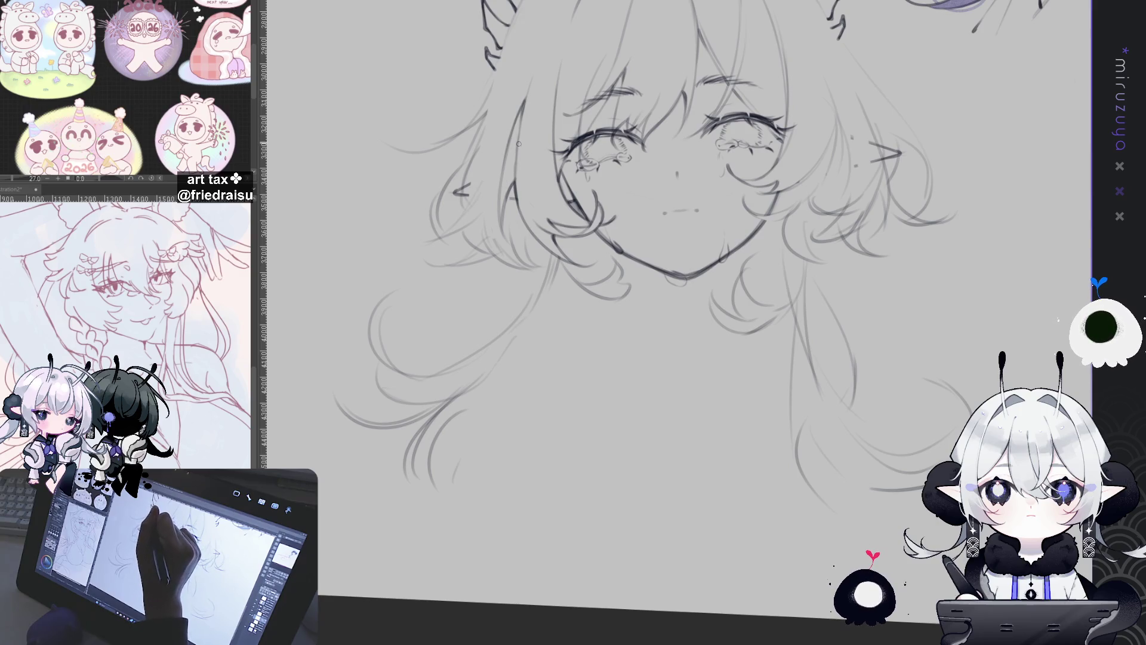
left_click_drag(738, 97, 572, 175)
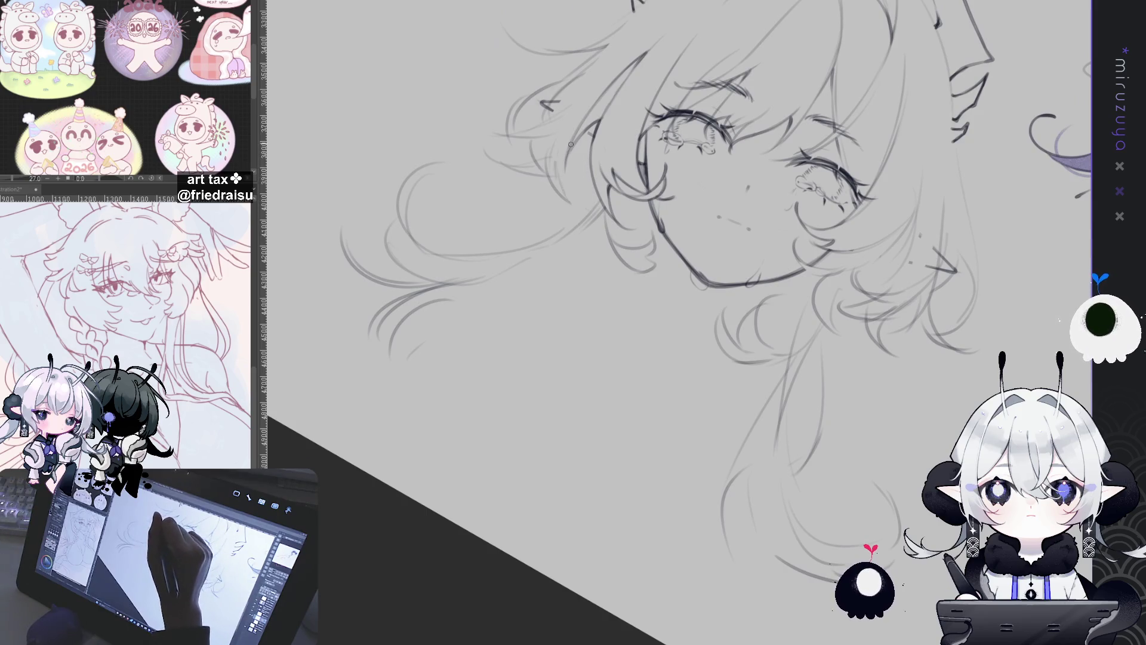
left_click_drag(574, 172, 589, 228)
left_click_drag(566, 156, 599, 231)
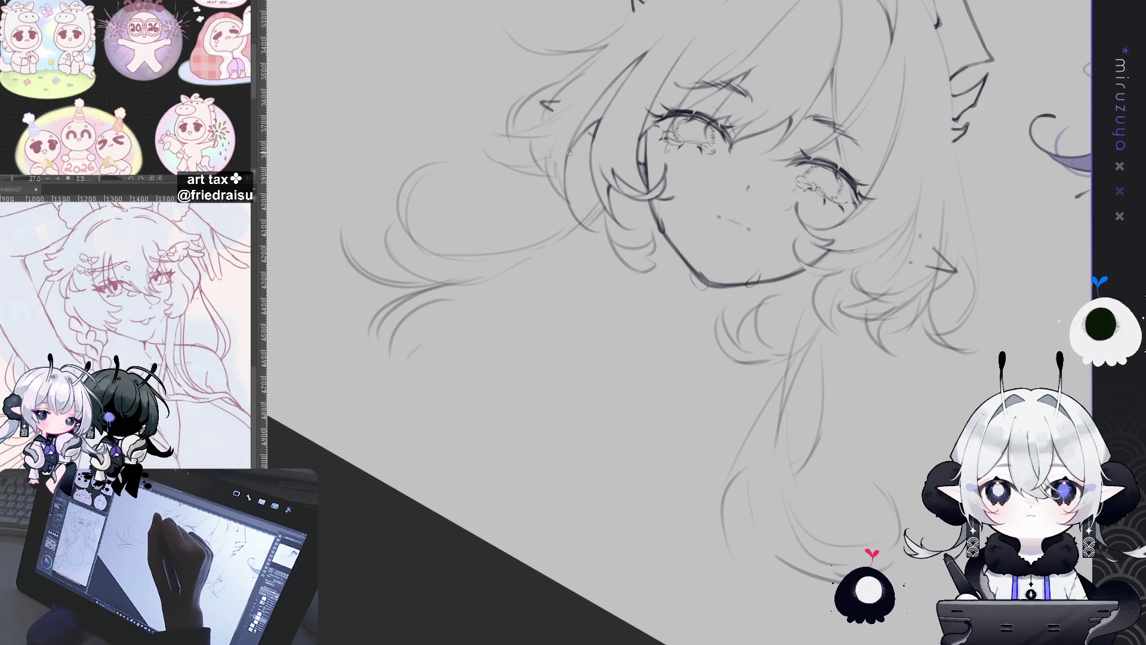
left_click_drag(577, 194, 593, 482)
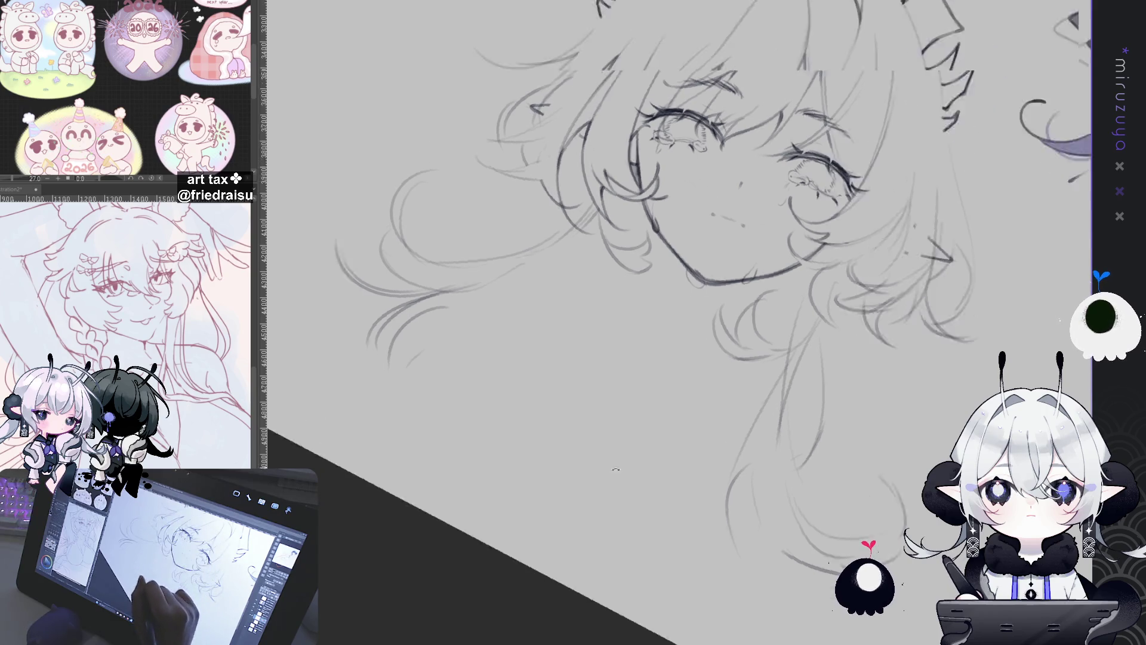
Mirror and zoom onto the hair curls, then retrace the curling lines beside the face darker
key("h")
left_click_drag(673, 487, 733, 395)
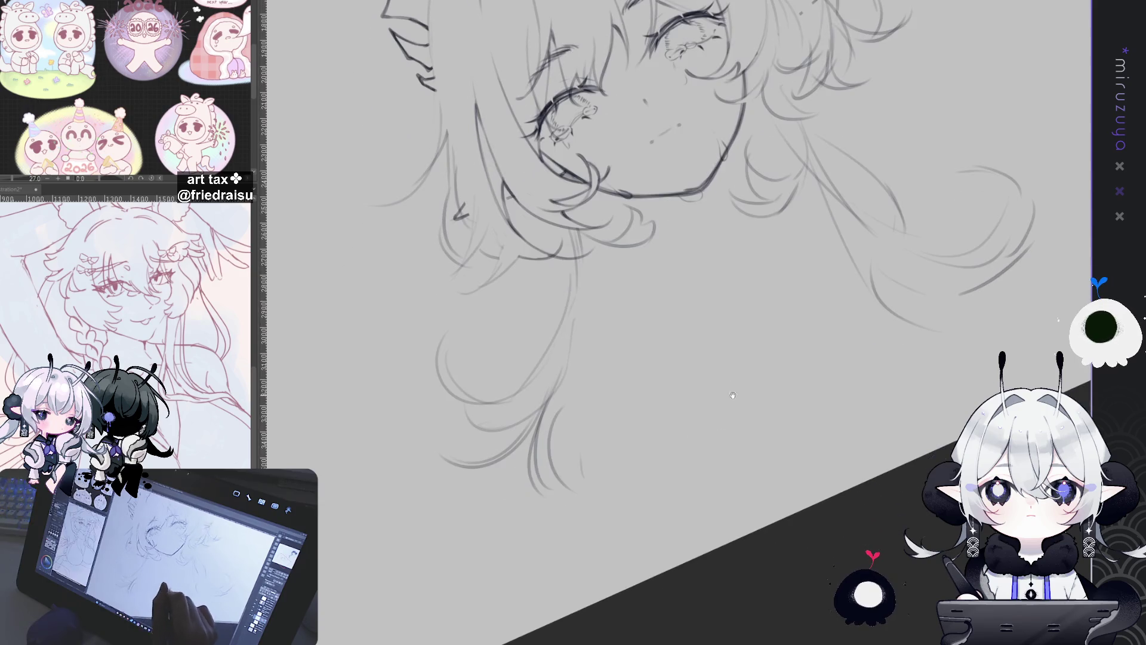
mouse_move(711, 433)
left_mouse_down()
mouse_move(825, 410)
mouse_move(671, 125)
left_mouse_up()
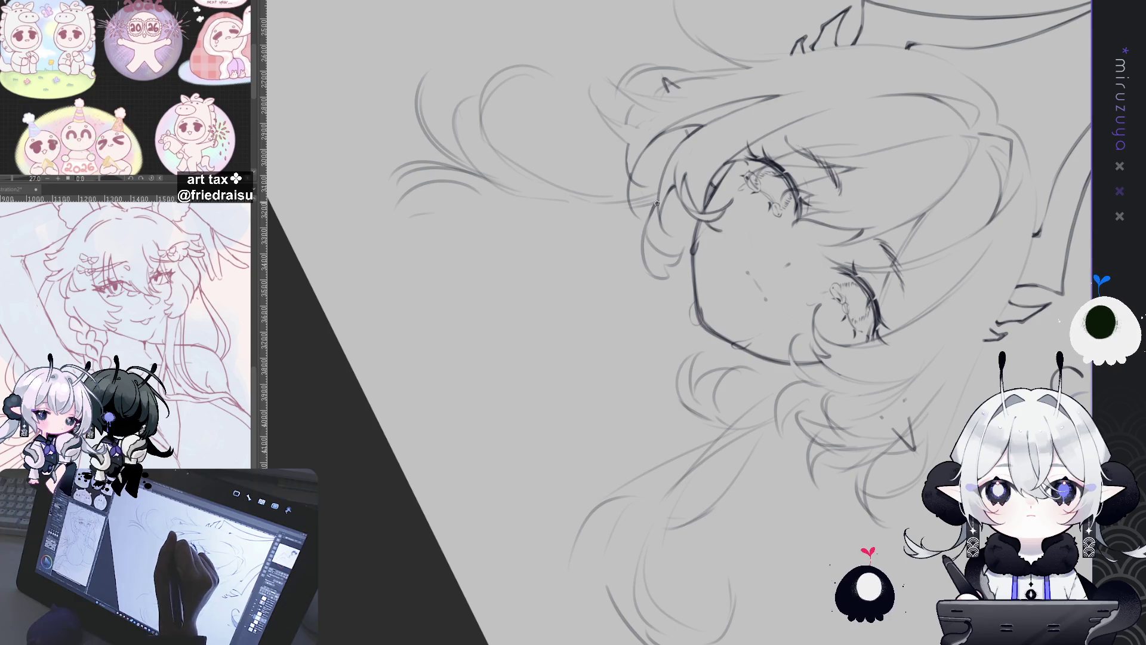
left_click_drag(642, 242, 646, 270)
left_click_drag(649, 227, 668, 275)
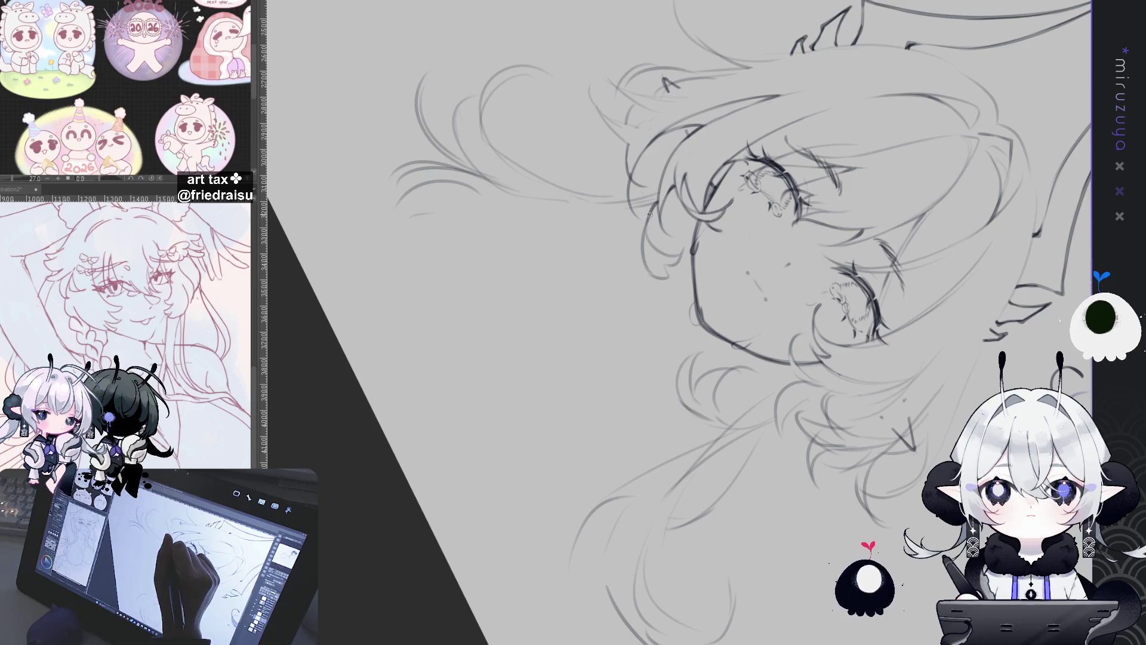
key("ctrl+@")
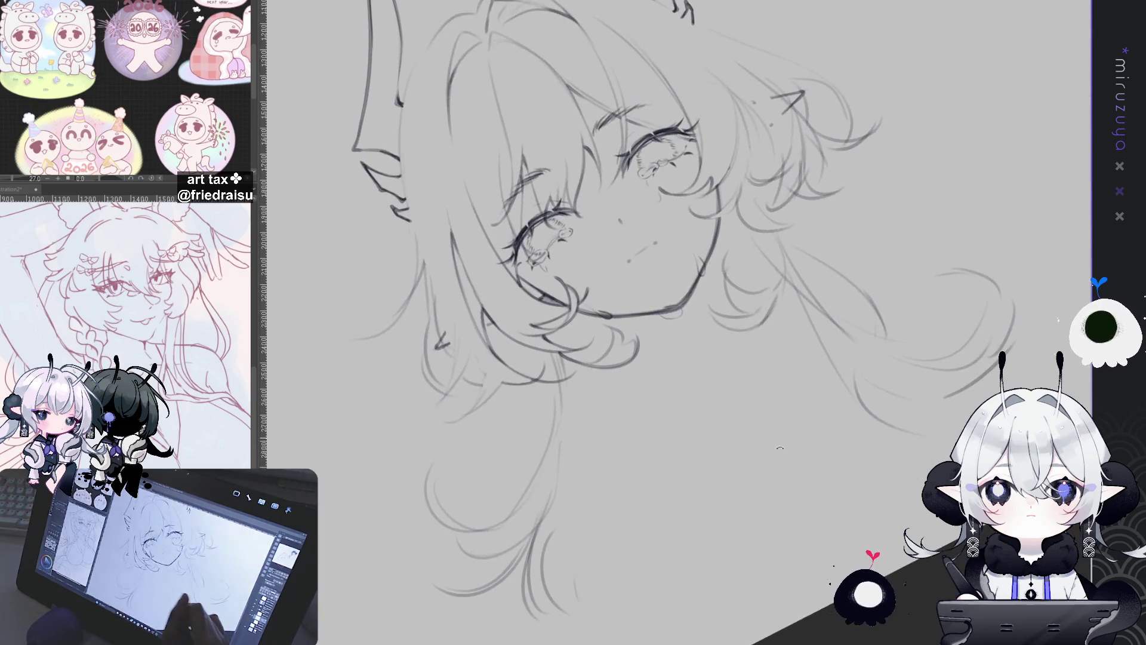
left_click_drag(780, 447, 817, 322)
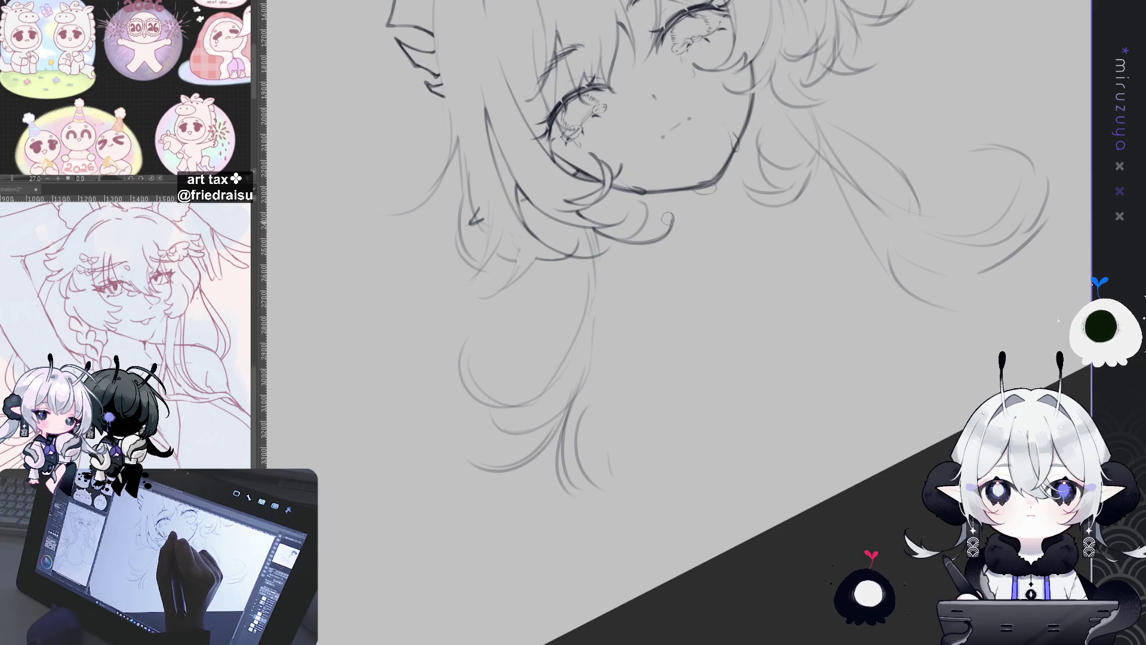
left_click_drag(668, 218, 760, 216)
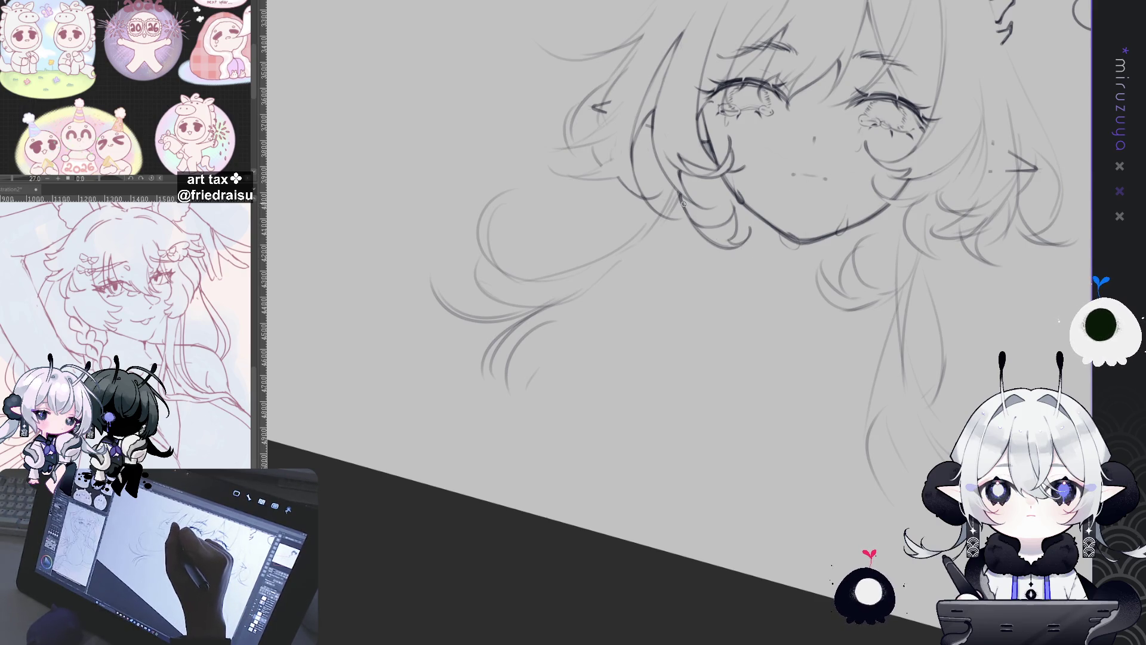
Rotate the view back upright and bring the face up-left into view
mouse_move(684, 204)
left_mouse_down()
mouse_move(895, 495)
mouse_move(1077, 133)
left_mouse_up()
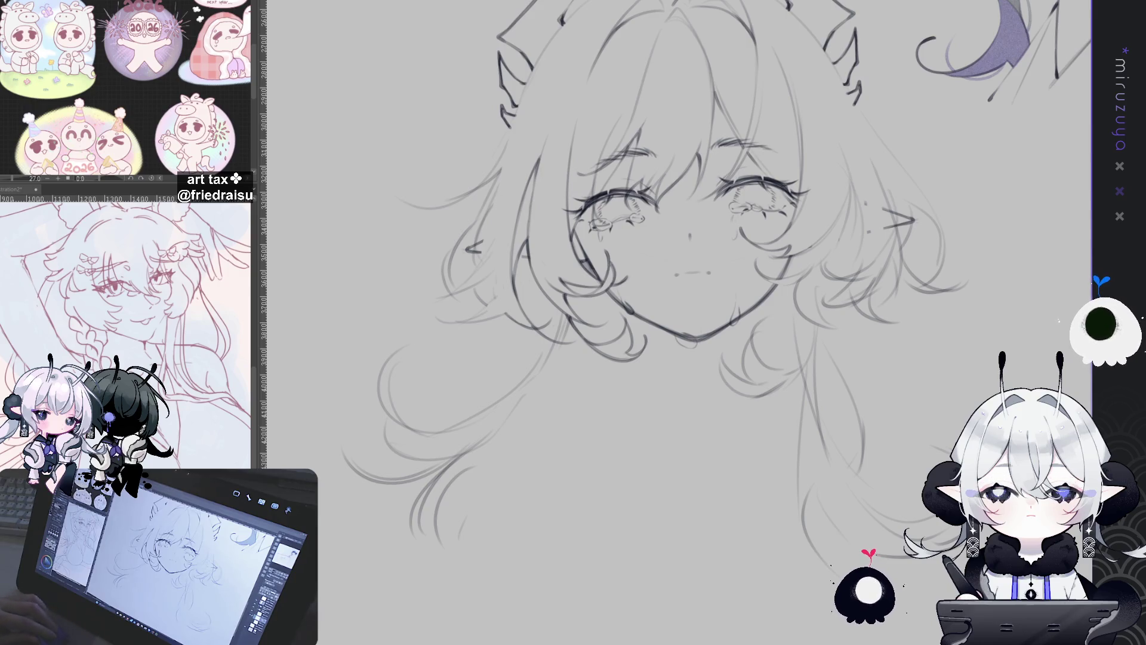
Zoom in, rotate the view counter-clockwise, and pan to the side of the head and horn
scroll(657, 269, "up", 2)
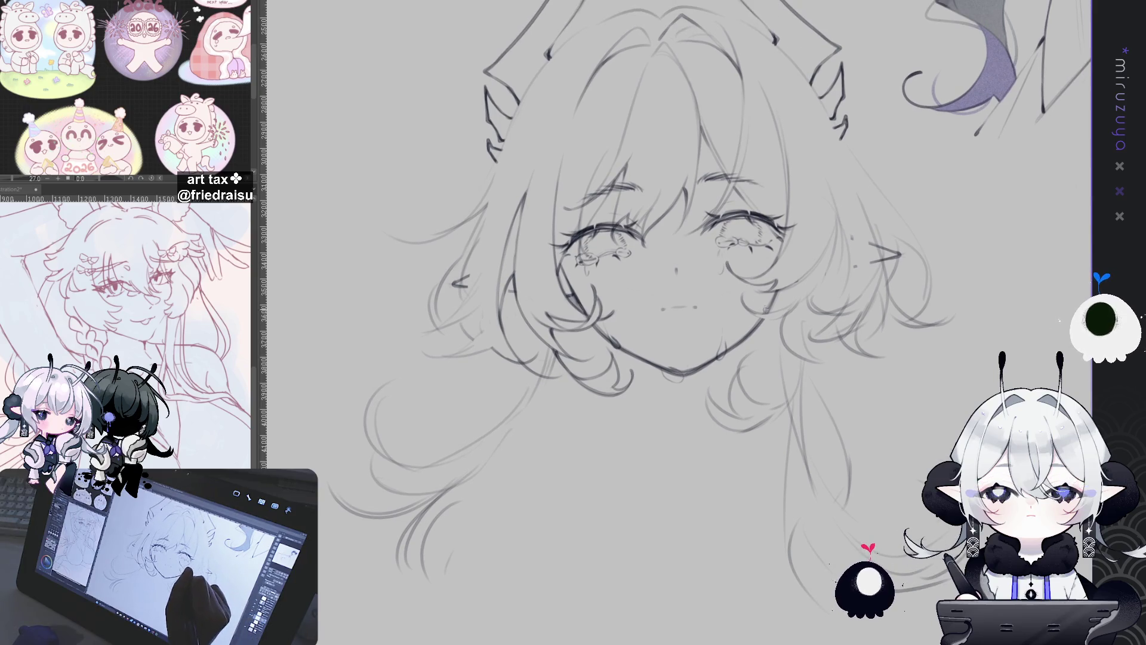
left_click_drag(776, 332, 872, 400)
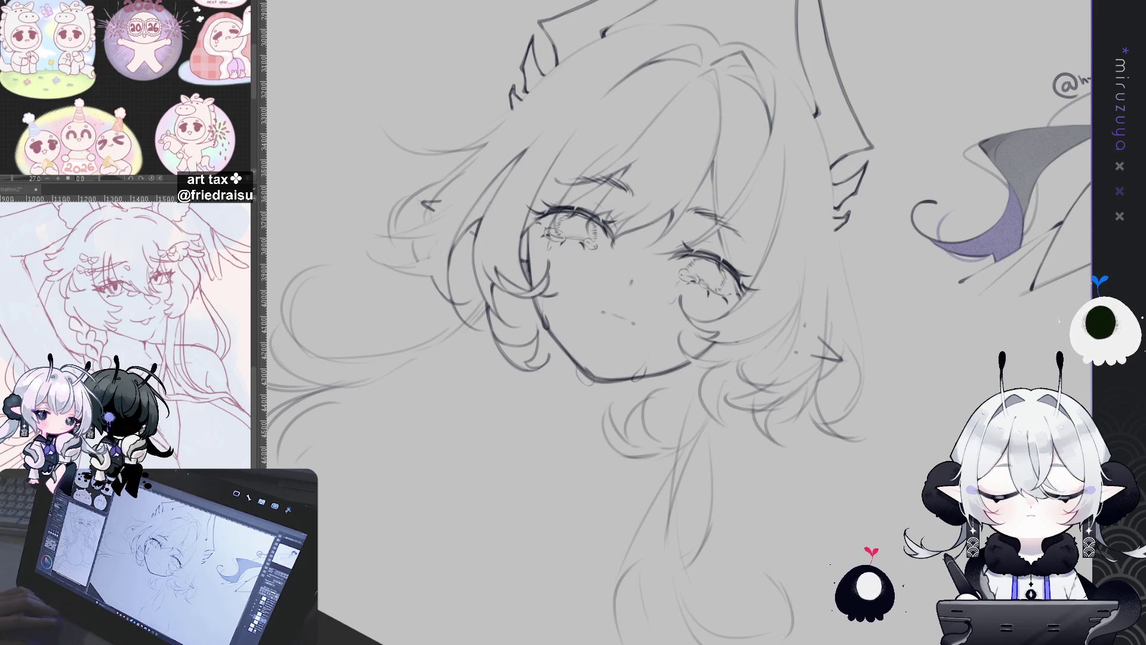
key("ctrl+z")
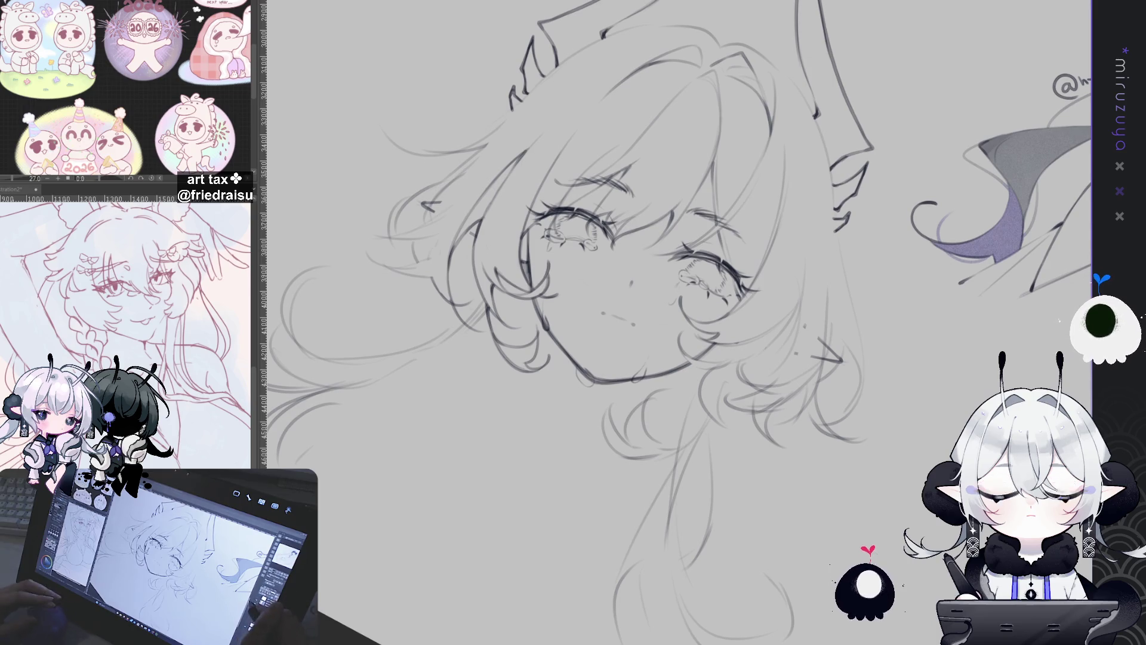
key("minus")
key("minus")
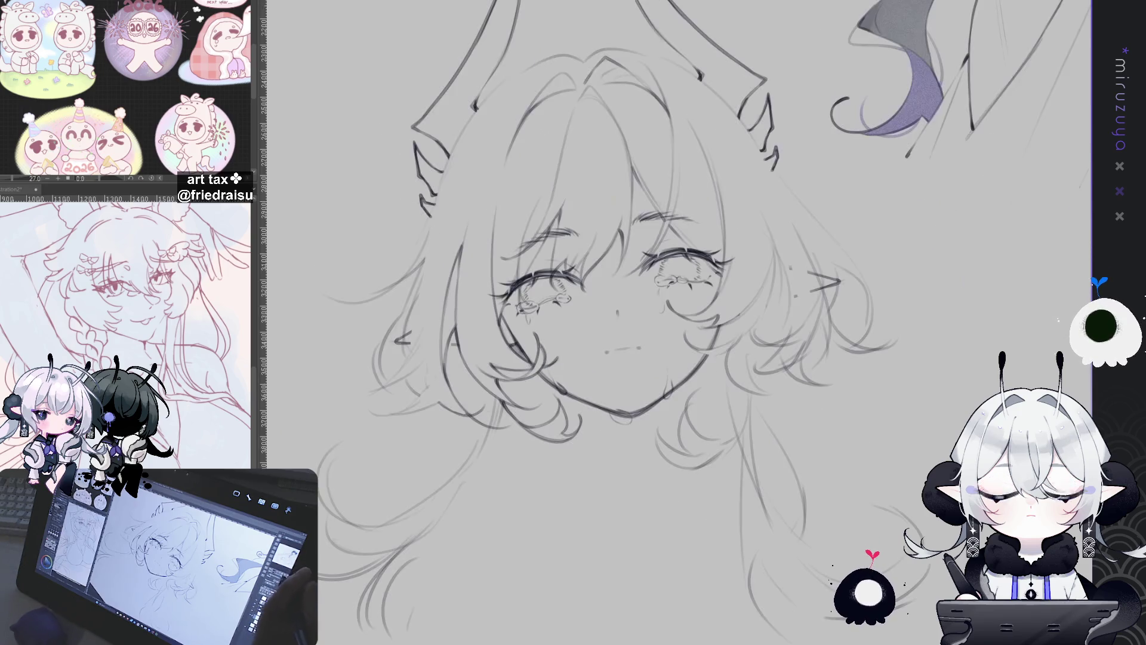
key("minus")
key("minus")
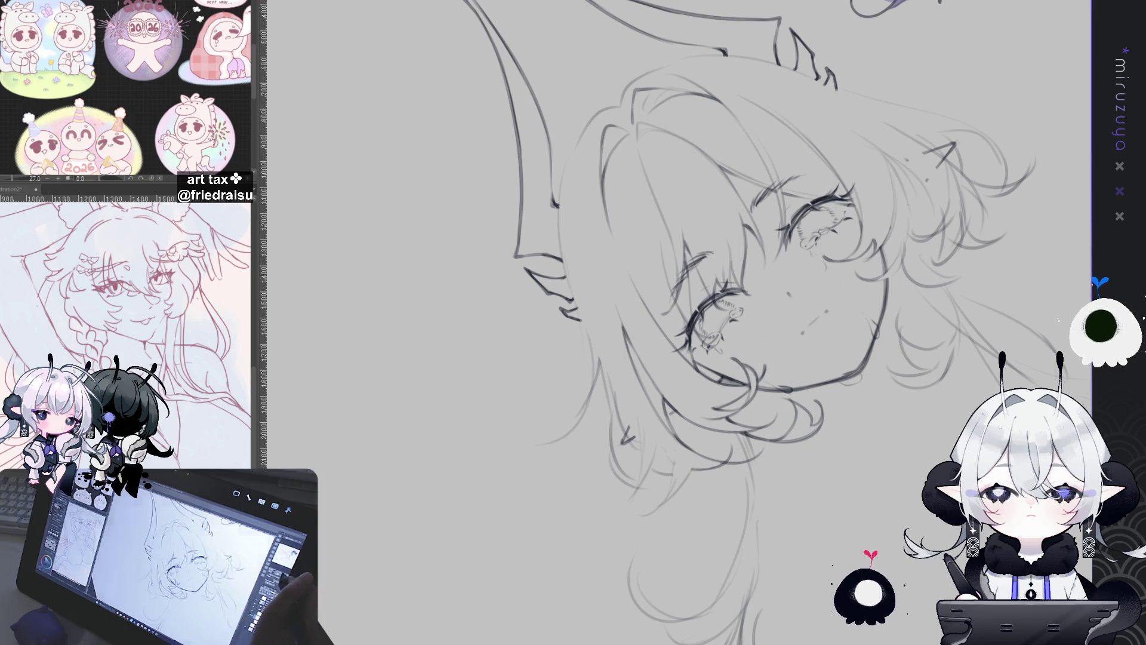
left_click_drag(597, 87, 697, 106)
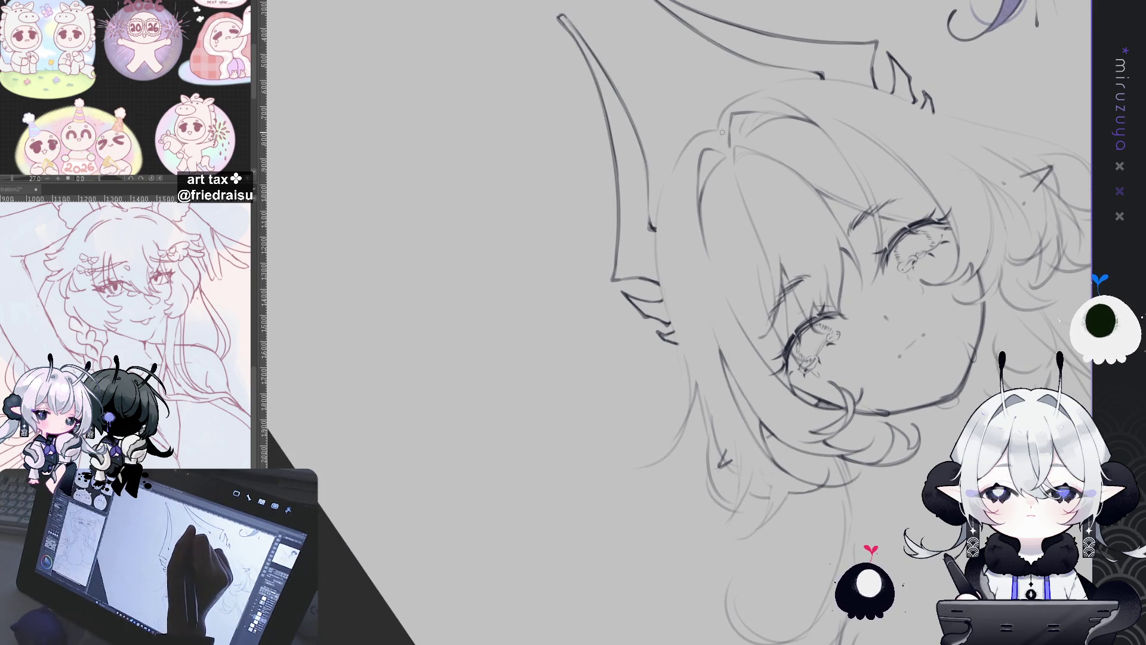
Trace a darker line along the top of the hair outline
left_click_drag(717, 129, 660, 227)
mouse_move(715, 130)
left_mouse_down()
mouse_move(667, 183)
mouse_move(657, 277)
mouse_move(685, 364)
left_mouse_up()
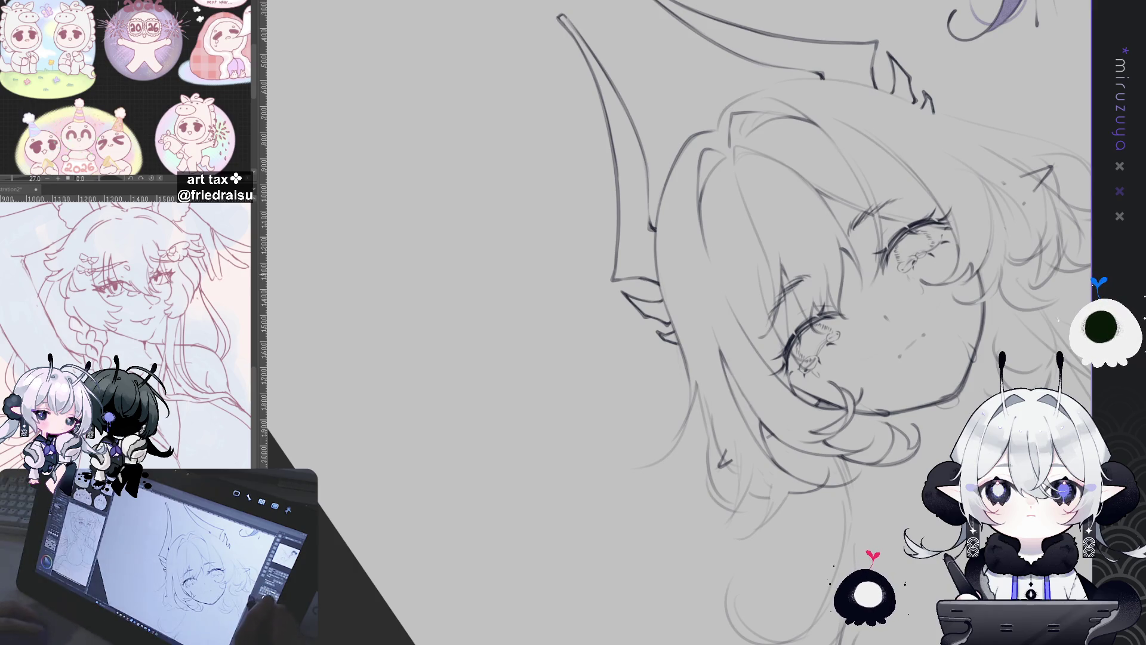
key("ctrl+z")
Add a small curl below the pointed ear
left_click_drag(911, 309, 843, 237)
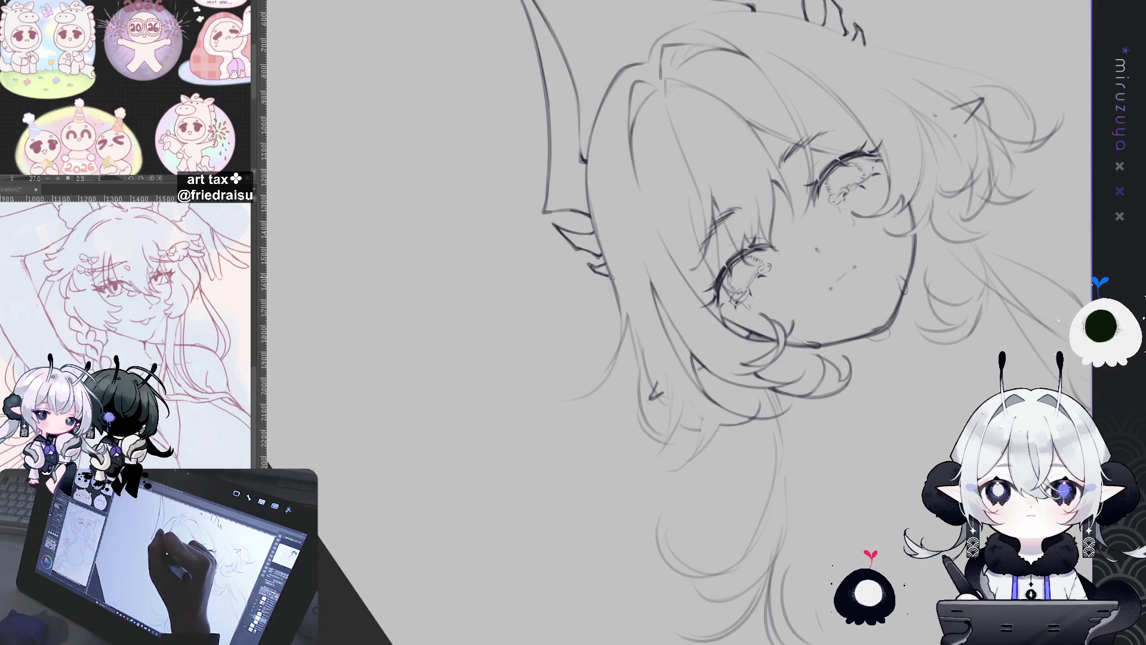
left_click_drag(603, 264, 611, 272)
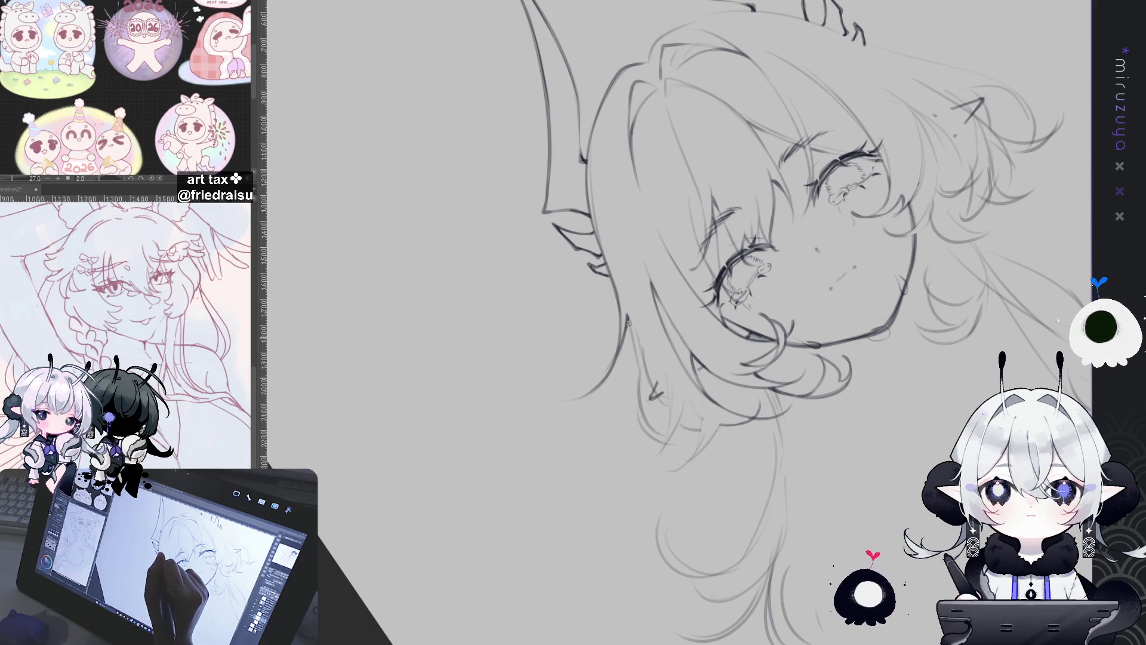
scroll(726, 263, "down", 3)
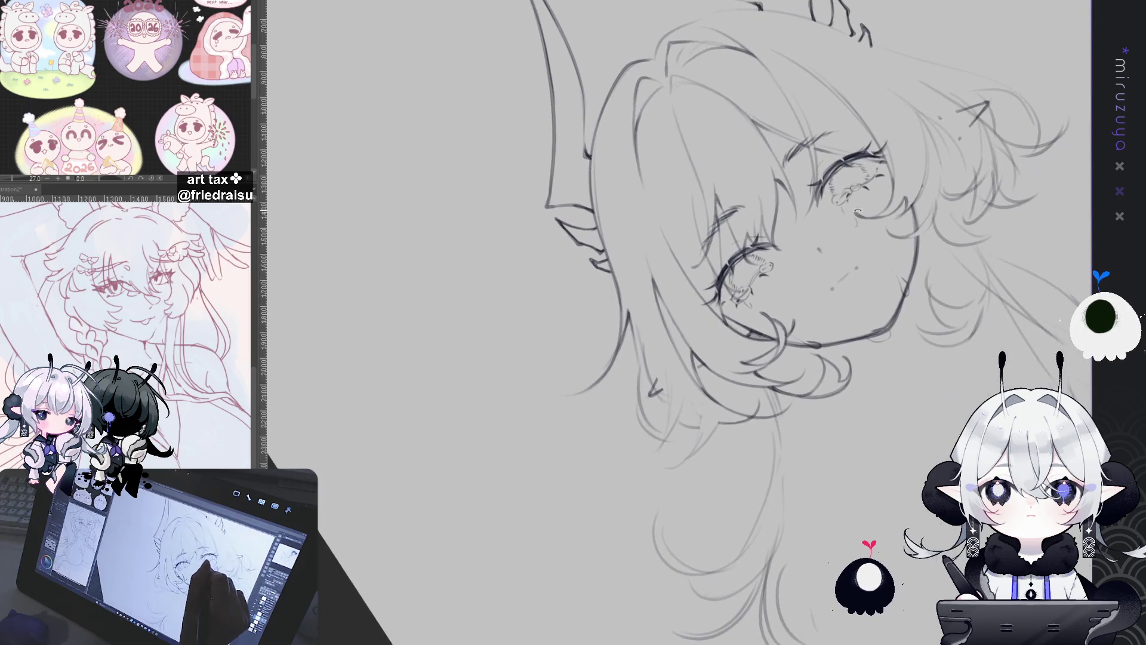
scroll(649, 171, "up", 3)
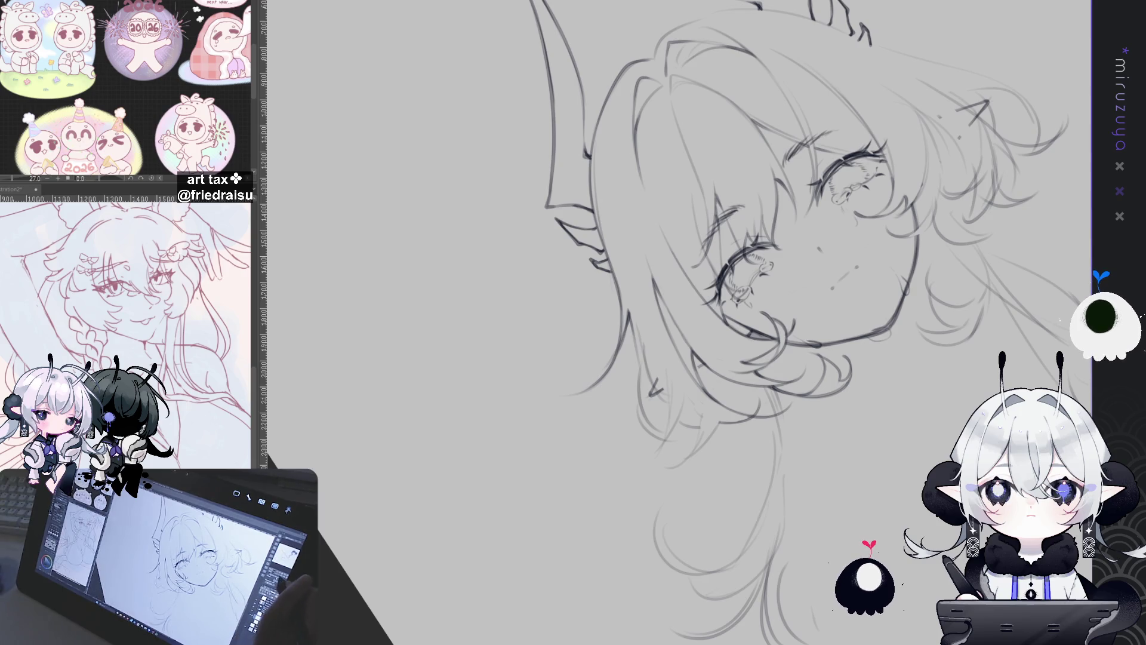
Zoom, rotate and mirror the view onto the head, and enlarge the pencil brush
key("ctrl+@")
left_click_drag(776, 359, 585, 221)
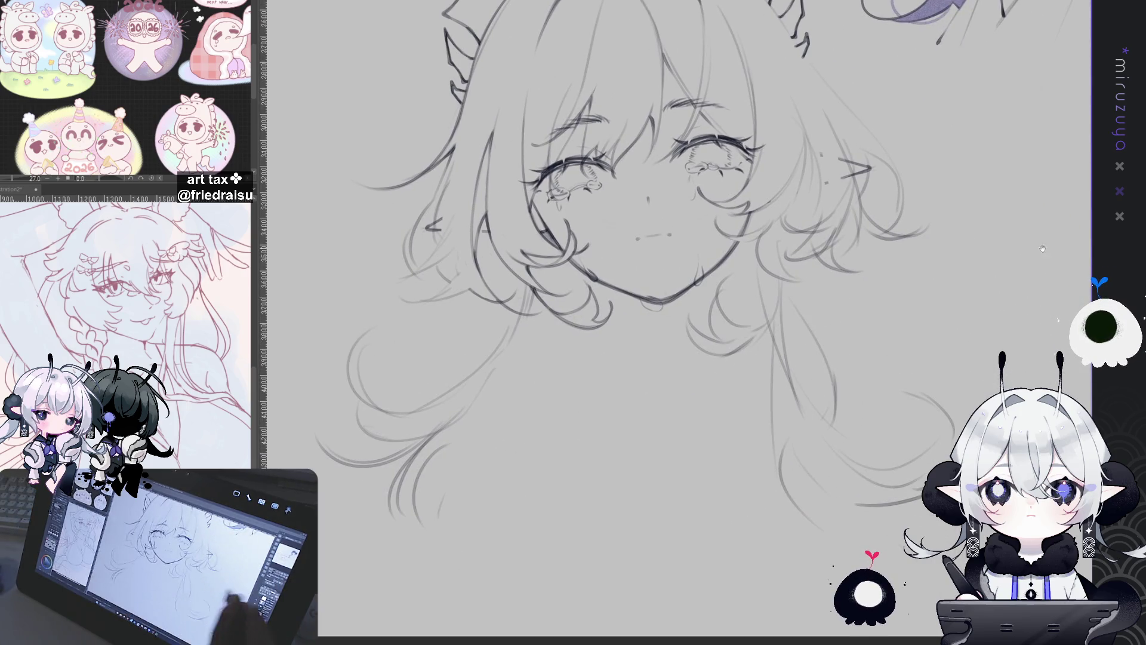
key("^")
key("^")
key("^")
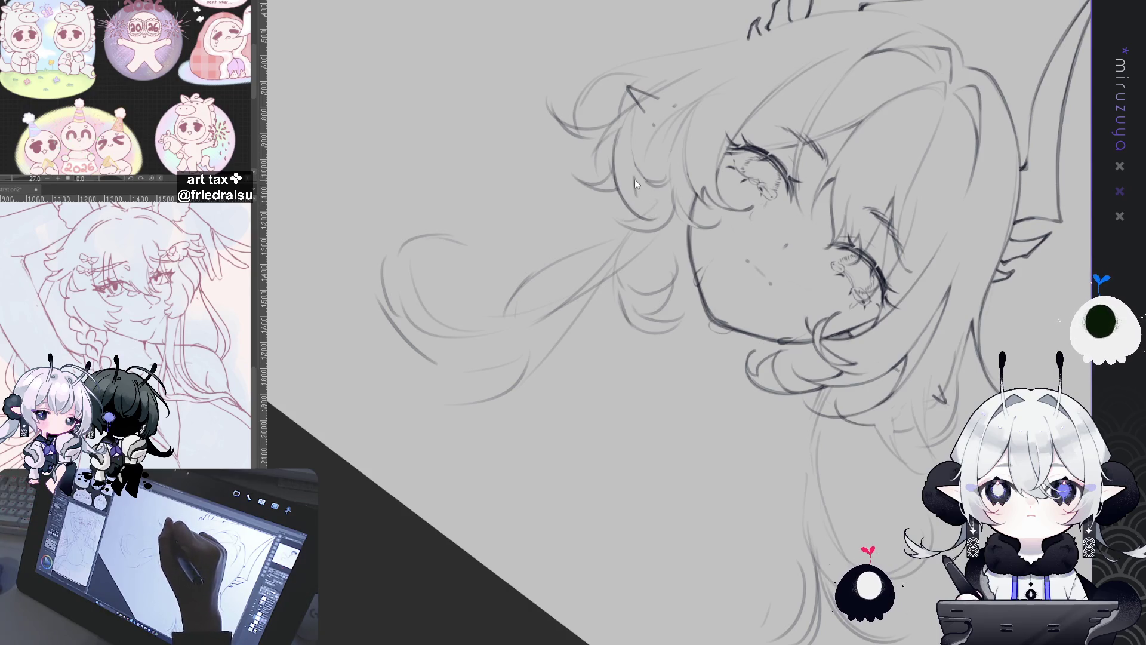
mouse_move(615, 496)
left_mouse_down()
mouse_move(588, 470)
mouse_move(776, 400)
left_mouse_up()
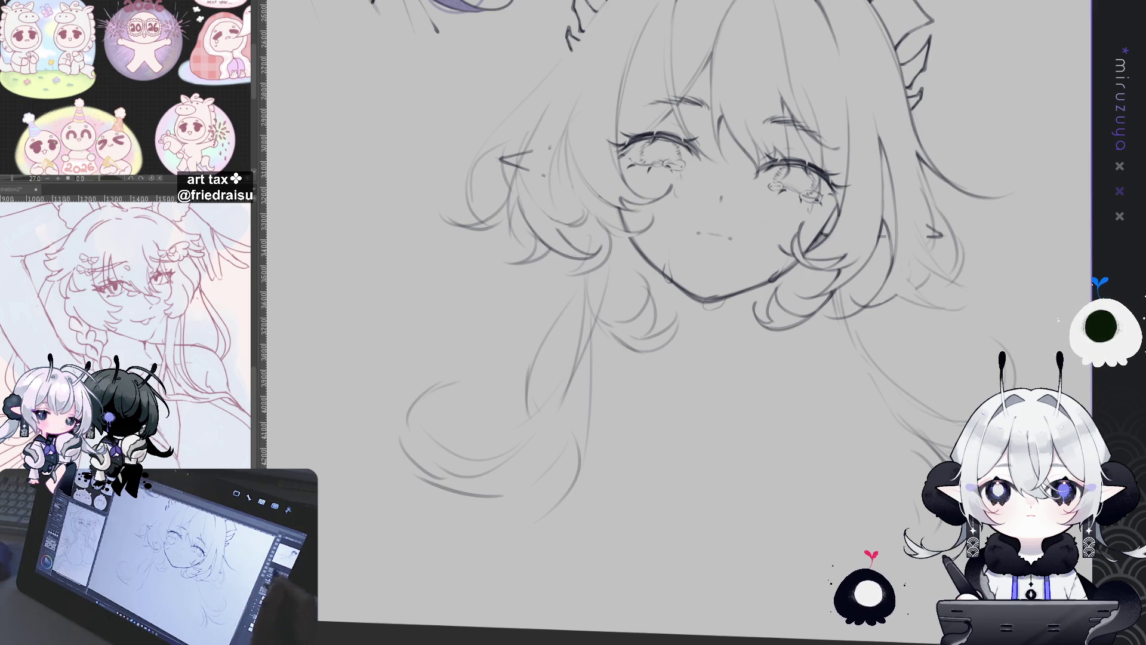
key("h")
mouse_move(794, 418)
left_mouse_down()
mouse_move(779, 431)
mouse_move(936, 201)
left_mouse_up()
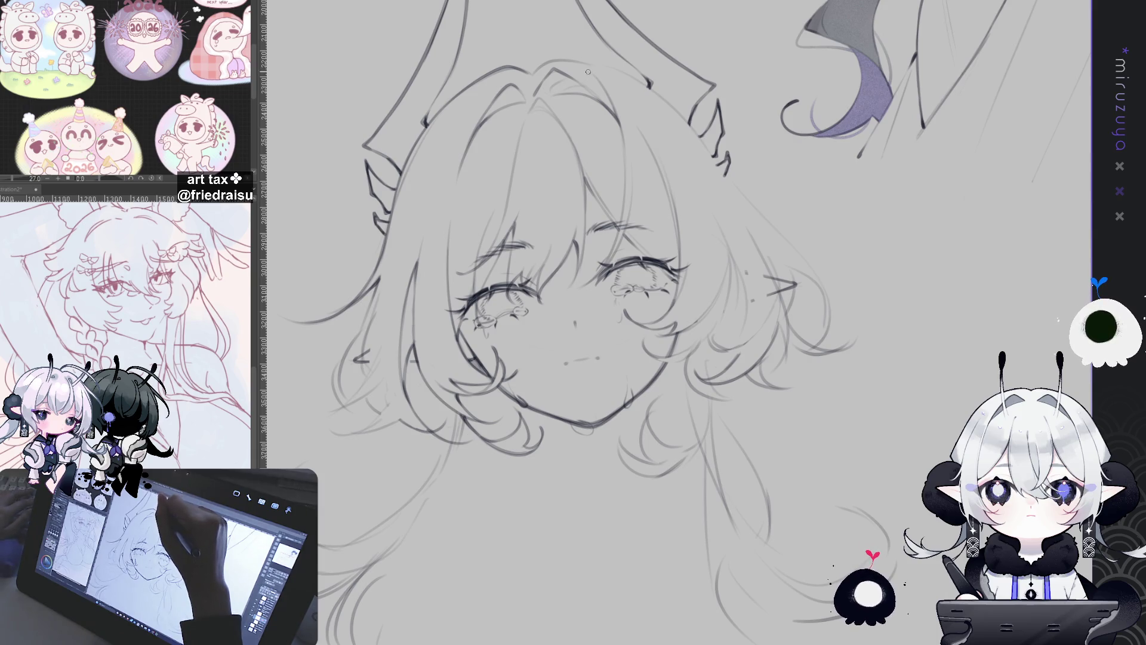
key("bracketright")
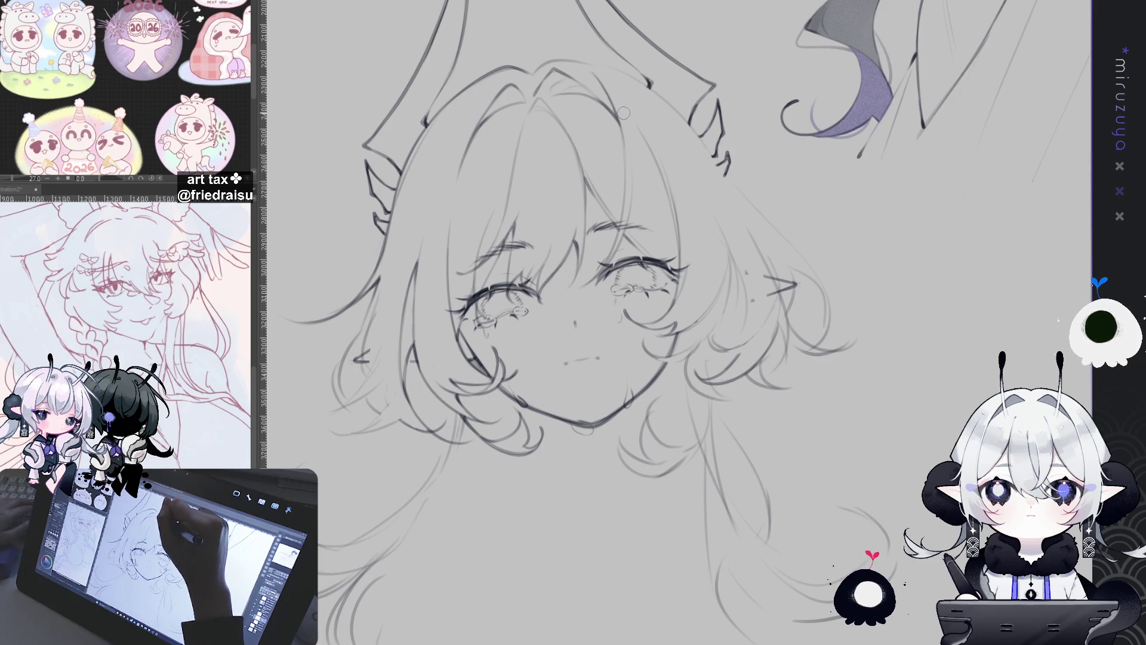
key("asciicircum")
key("asciicircum")
key("asciicircum")
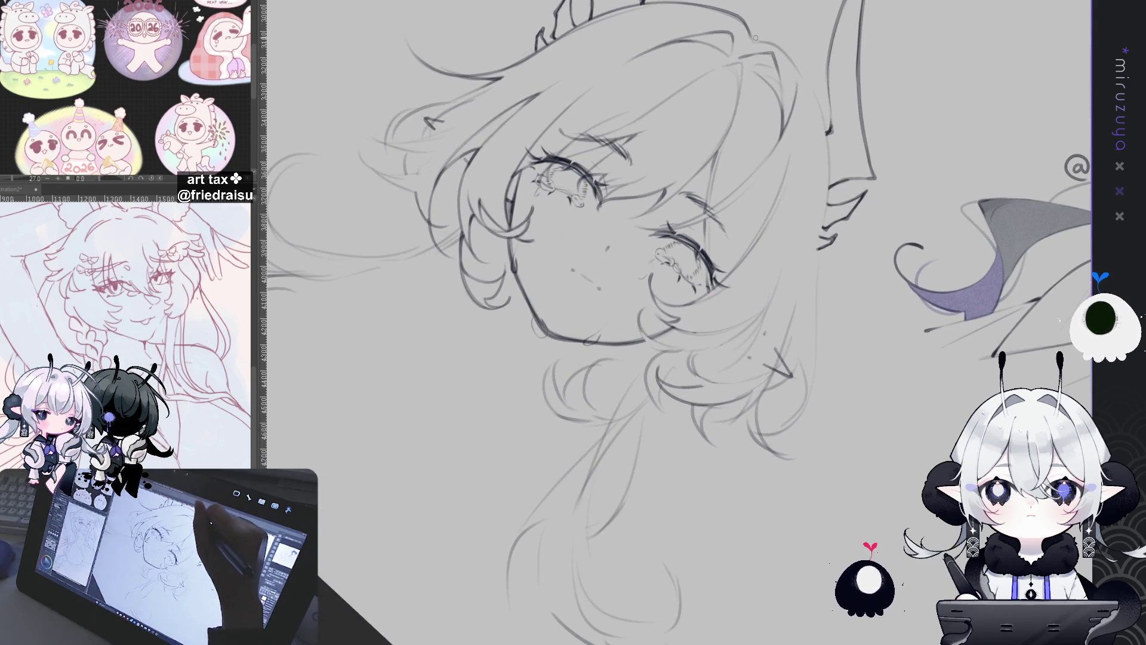
Add a stroke at the hair's top right and redraw the ear's inner edge longer and darker
left_click_drag(773, 41, 800, 72)
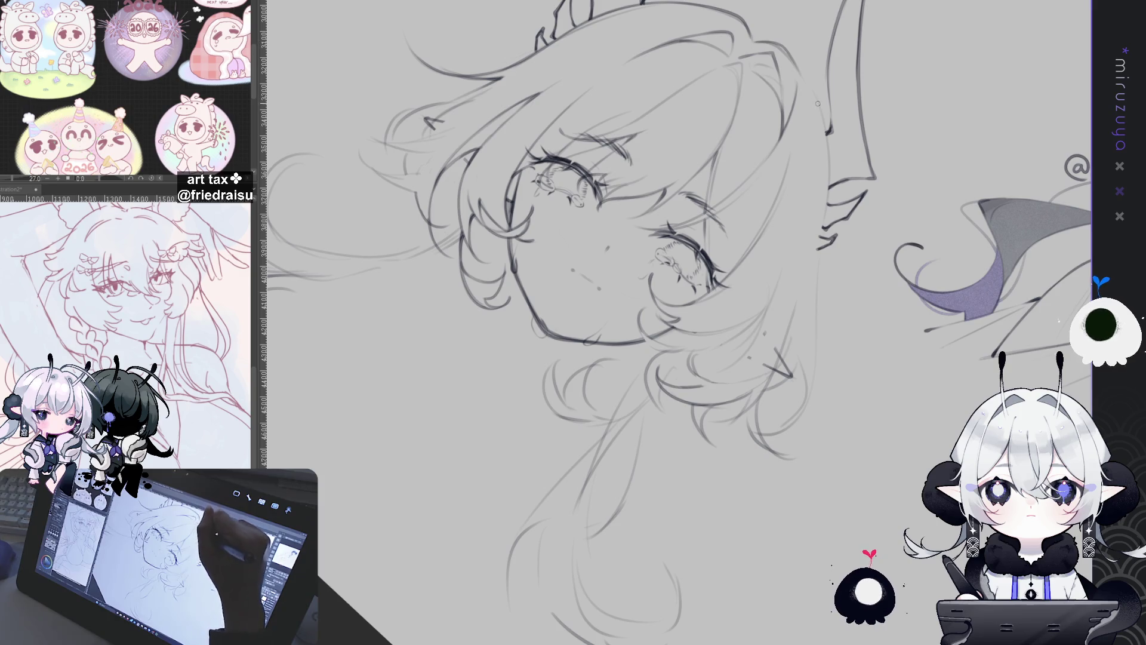
left_click_drag(823, 113, 831, 174)
mouse_move(810, 87)
left_mouse_down()
mouse_move(831, 182)
mouse_move(825, 234)
left_mouse_up()
key("ctrl+z")
mouse_move(830, 179)
left_mouse_down()
mouse_move(819, 251)
mouse_move(821, 233)
left_mouse_up()
key("ctrl+z")
left_click_drag(830, 175, 816, 287)
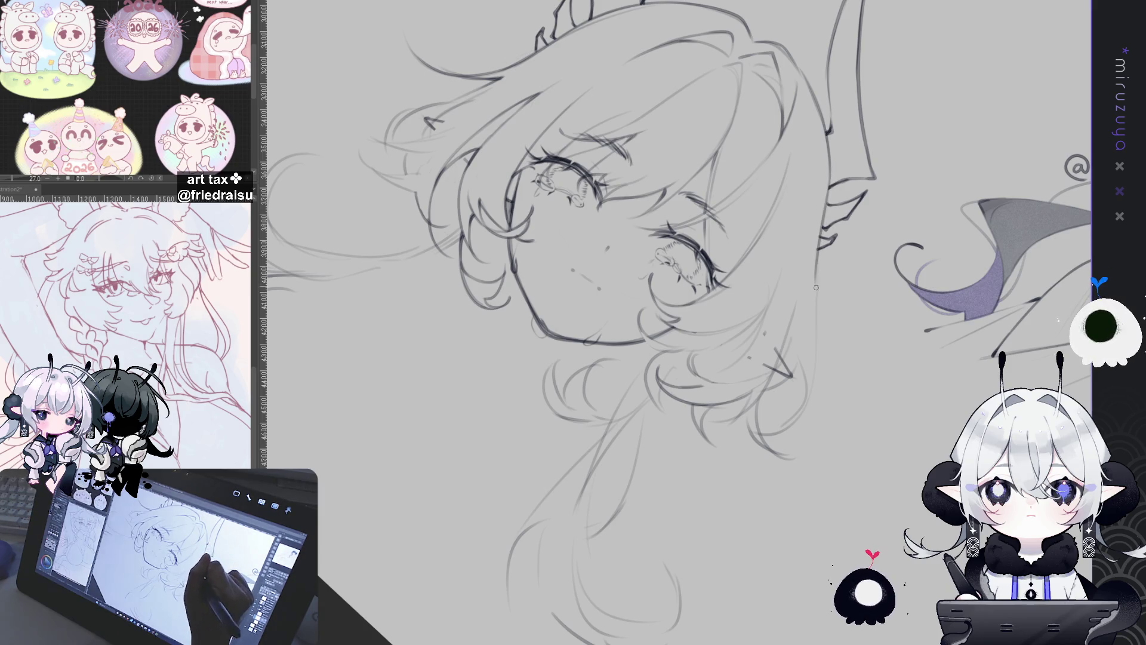
left_click_drag(831, 180, 820, 278)
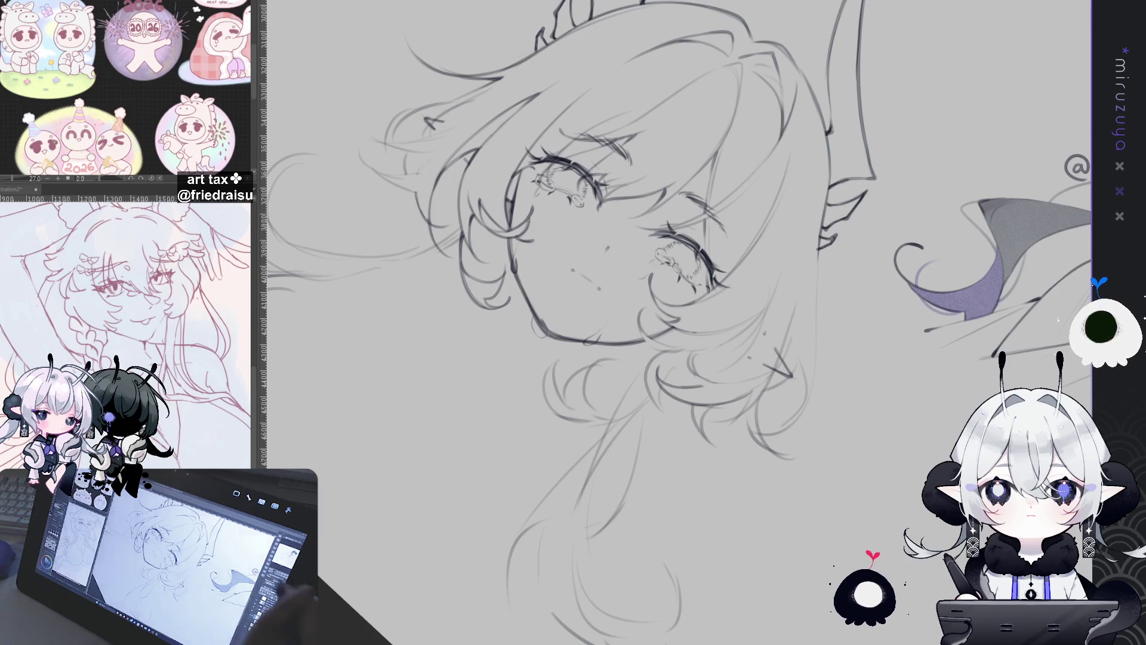
Reset and mirror the view, then add two strokes along the hair's left edge
key("ctrl+0")
scroll(842, 435, "up", 2)
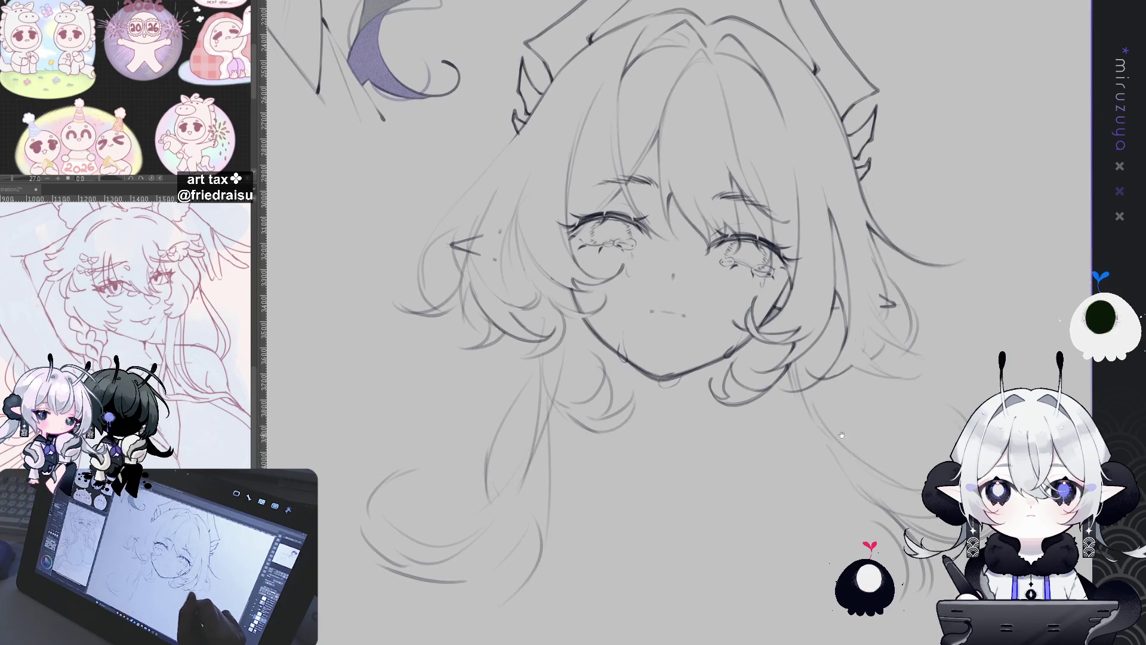
scroll(889, 468, "down", 2)
scroll(784, 165, "up", 2)
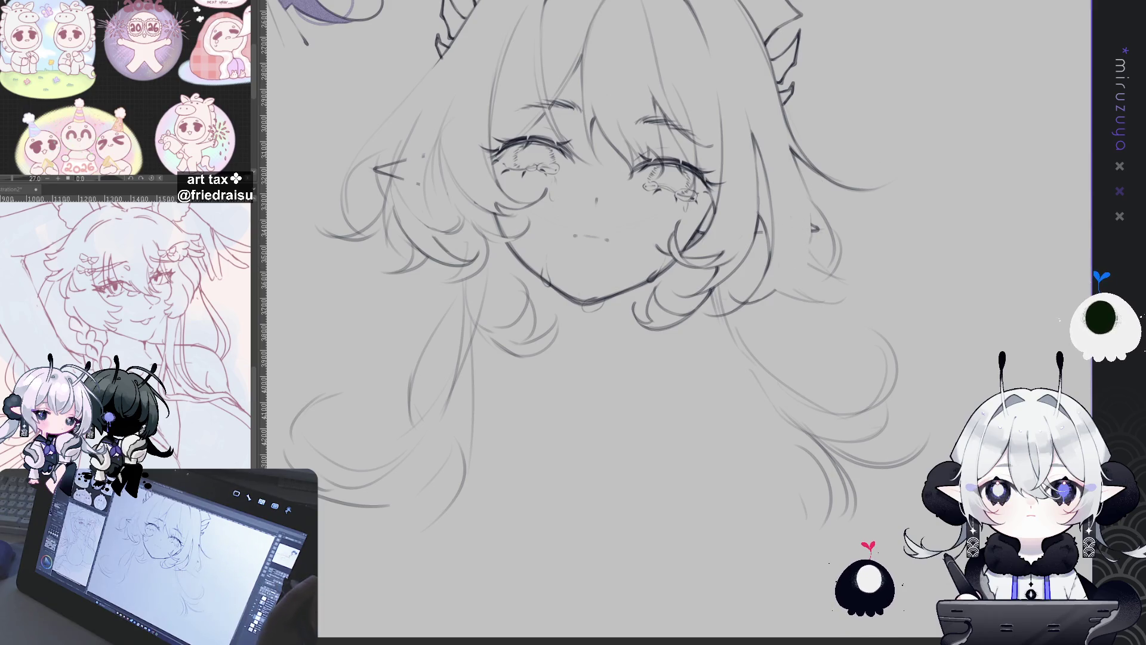
key("h")
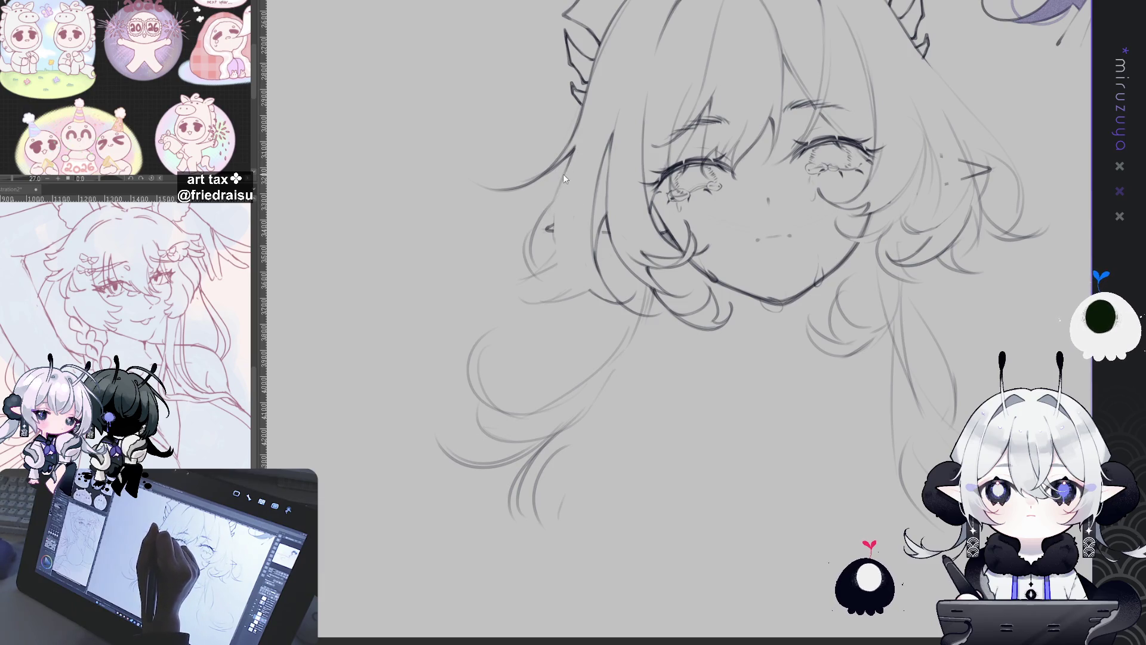
left_click_drag(543, 212, 544, 268)
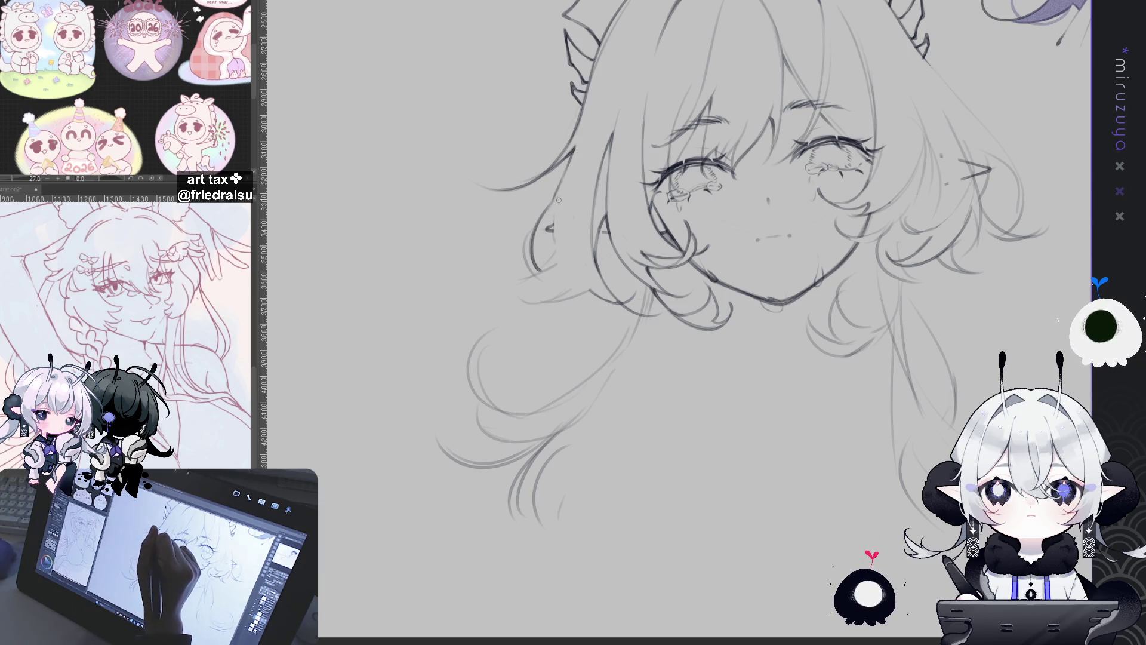
mouse_move(555, 211)
left_mouse_down()
mouse_move(558, 253)
mouse_move(572, 220)
mouse_move(591, 221)
mouse_move(623, 493)
left_mouse_up()
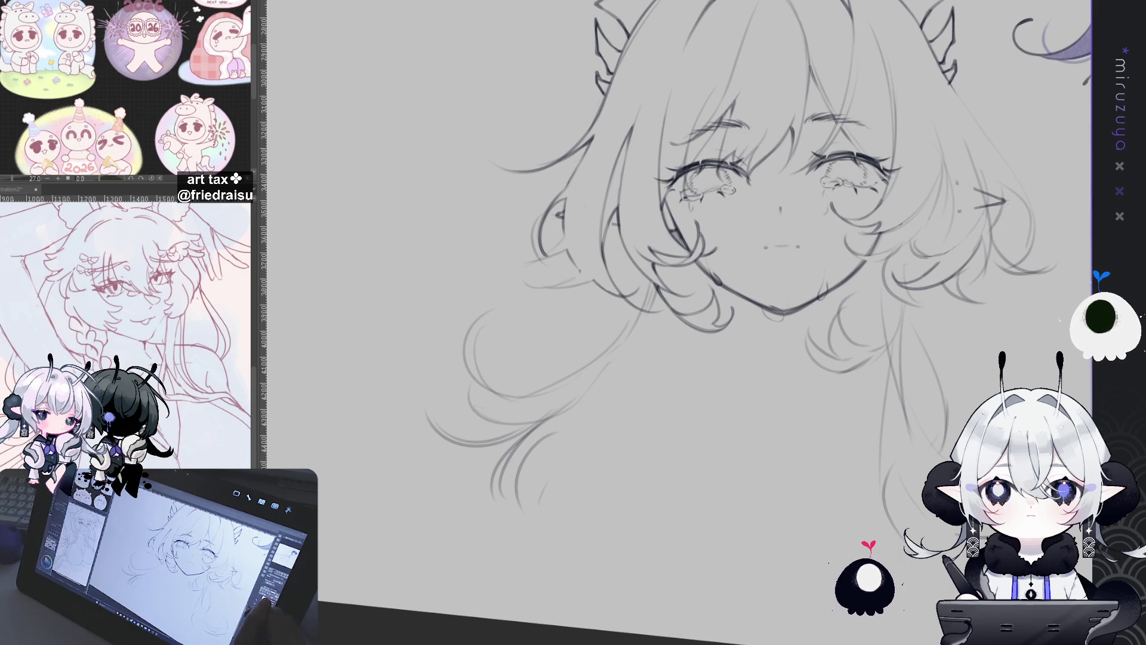
key("ctrl+0")
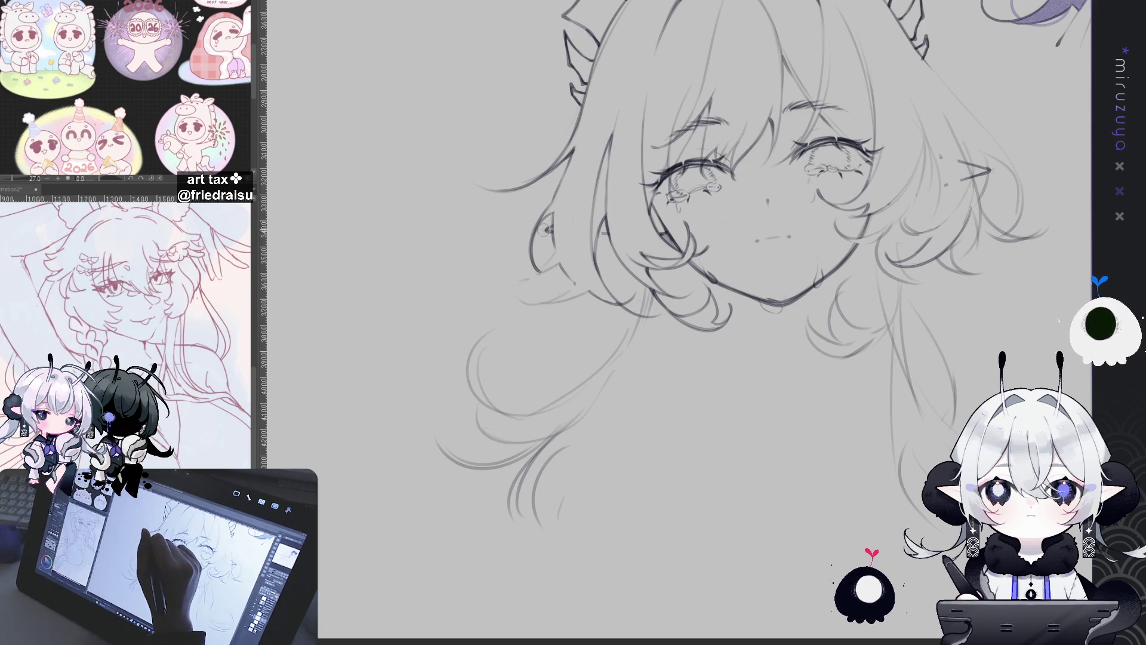
Reposition the view upright and sketch faint strokes along the left hair edge
left_click_drag(1041, 100, 898, 175)
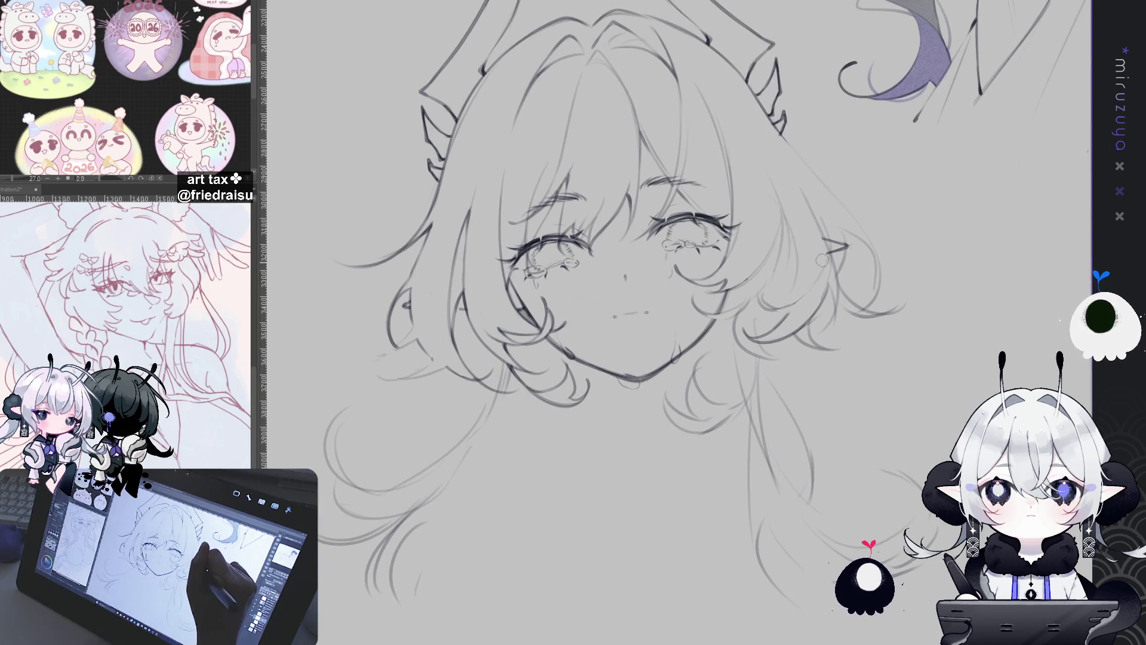
left_click_drag(599, 238, 712, 204)
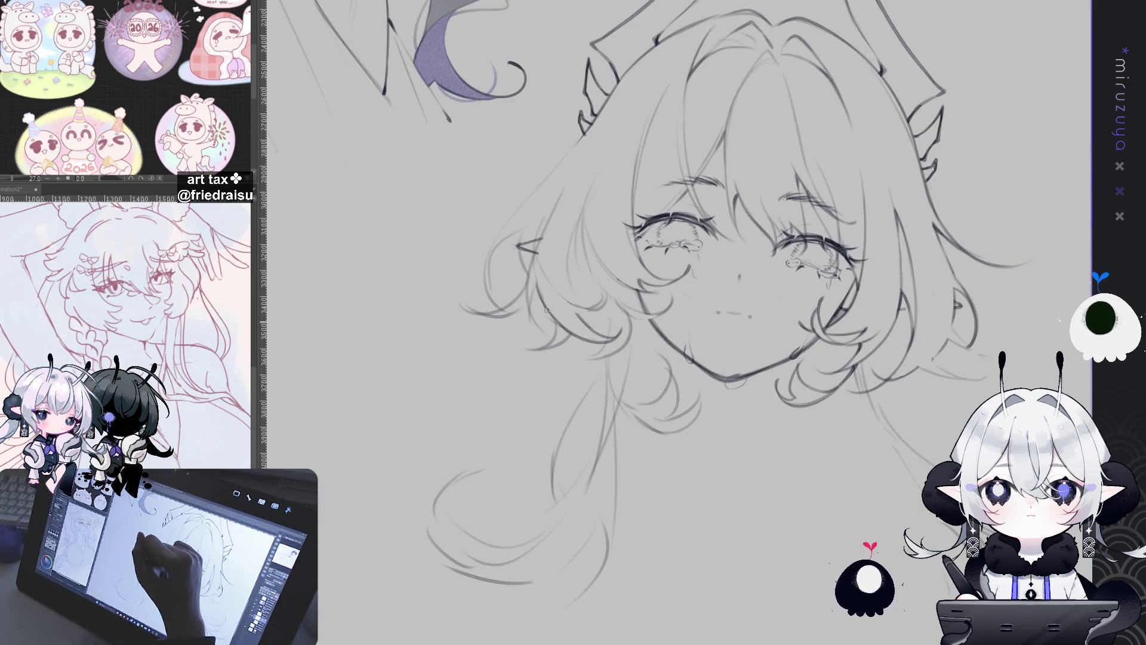
mouse_move(547, 309)
left_mouse_down()
mouse_move(836, 72)
mouse_move(1051, 9)
left_mouse_up()
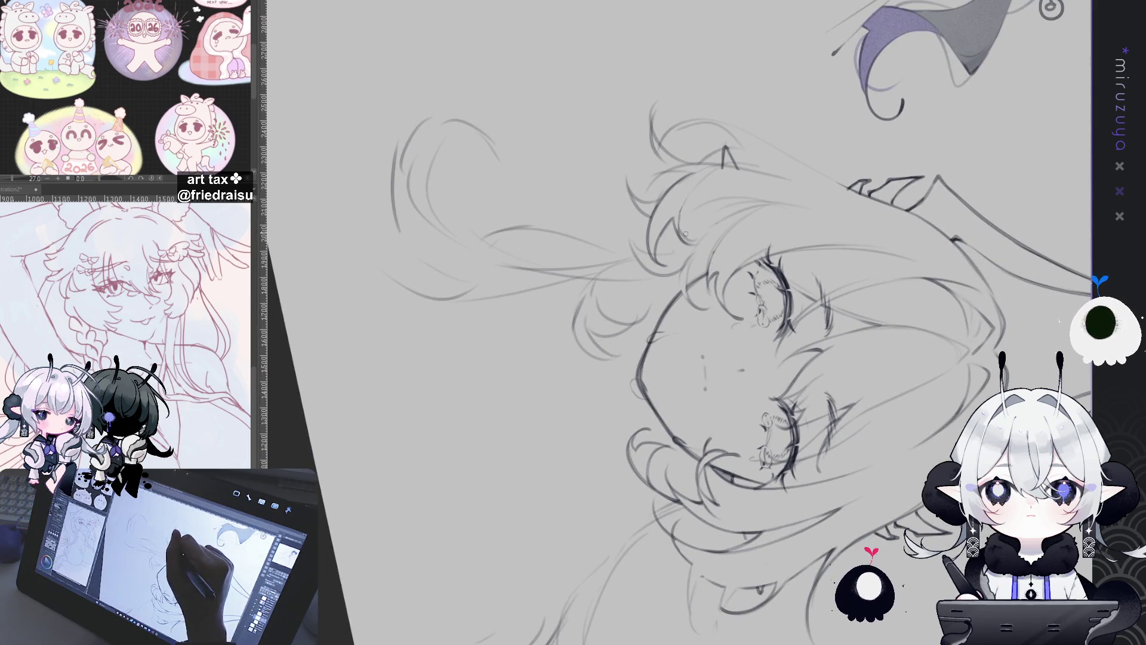
left_click_drag(685, 234, 597, 192)
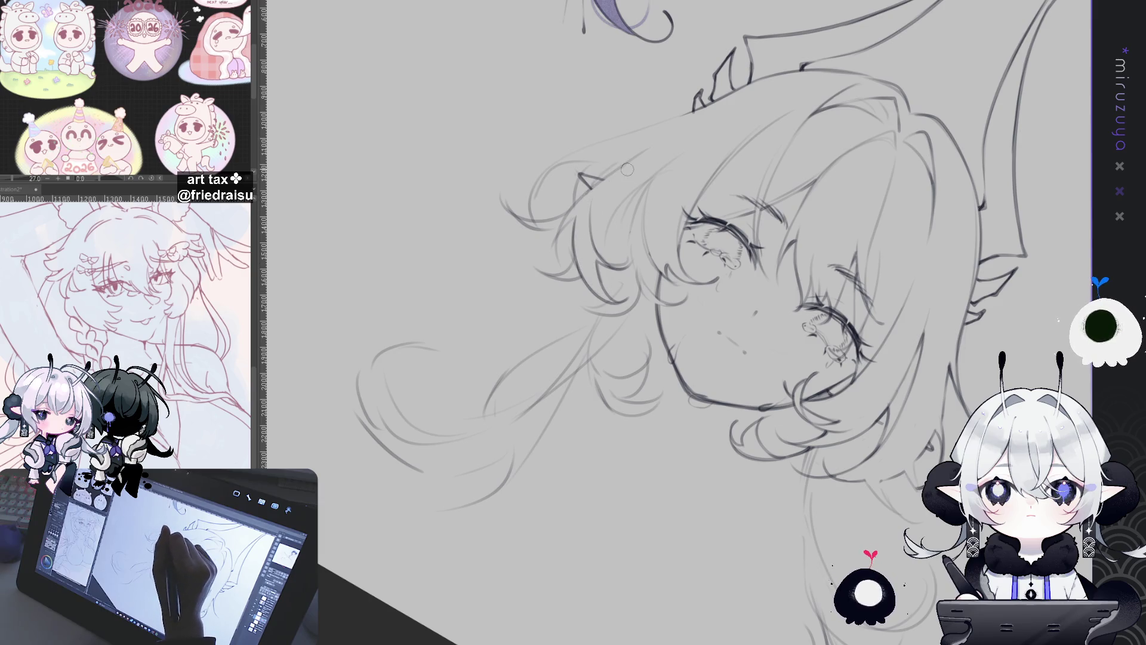
key("ctrl+@")
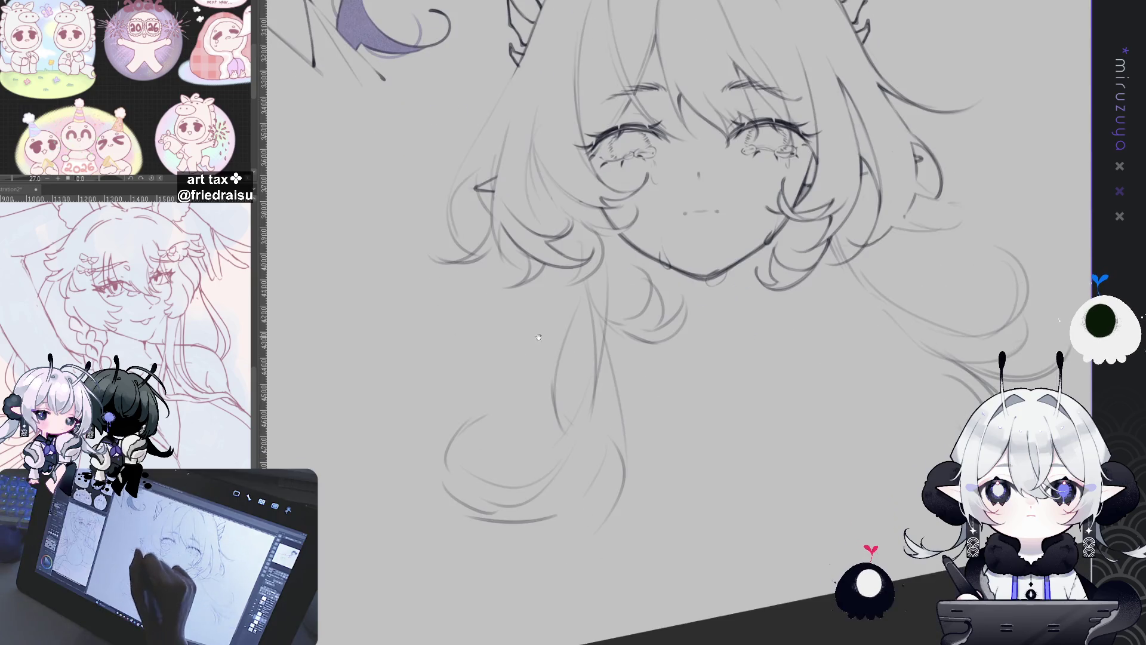
left_click_drag(541, 251, 511, 156)
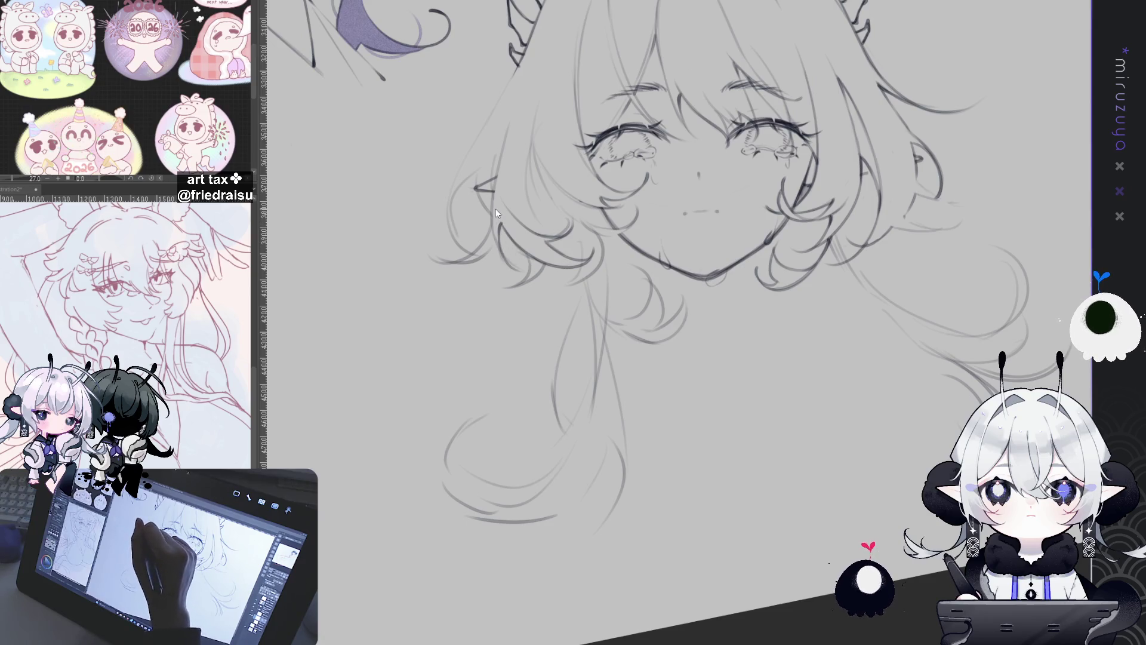
left_click_drag(500, 156, 493, 254)
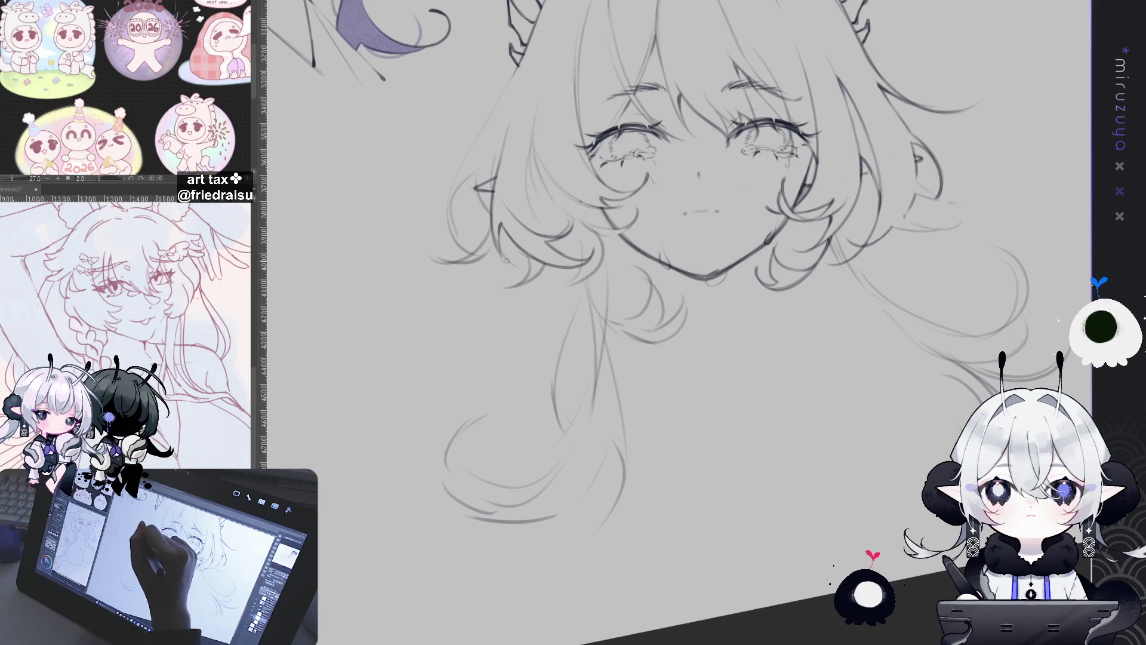
left_click_drag(499, 186, 495, 258)
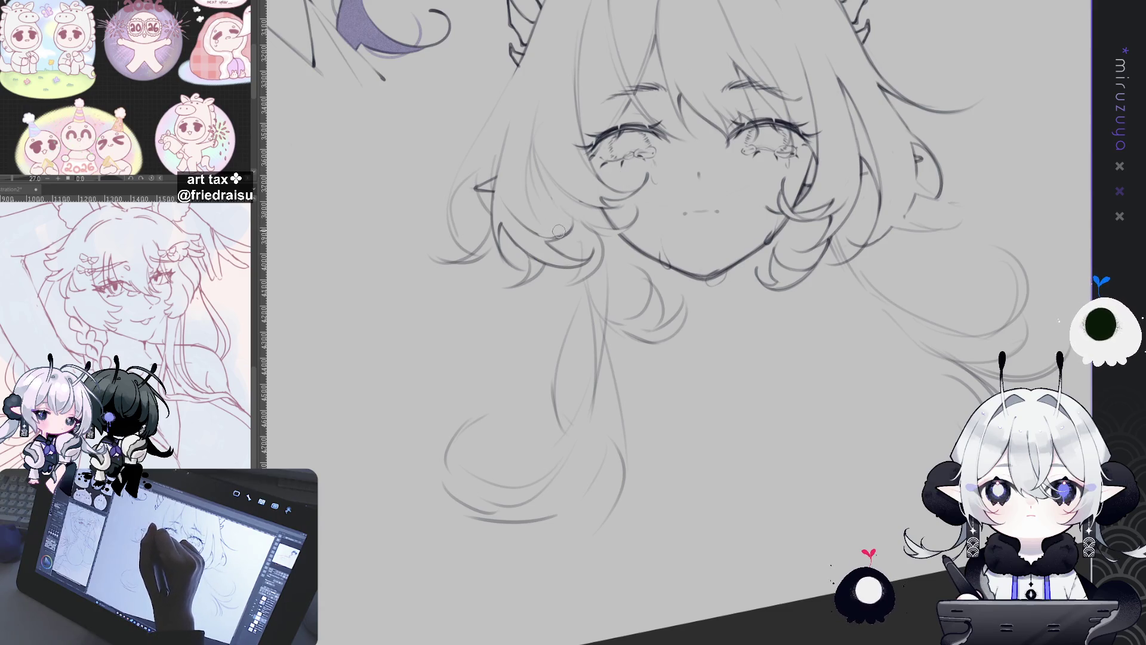
Rotate, mirror and zoom out the view to review the sketch and shoulders
mouse_move(559, 231)
left_mouse_down()
mouse_move(823, 223)
mouse_move(859, 407)
mouse_move(877, 422)
mouse_move(881, 406)
left_mouse_up()
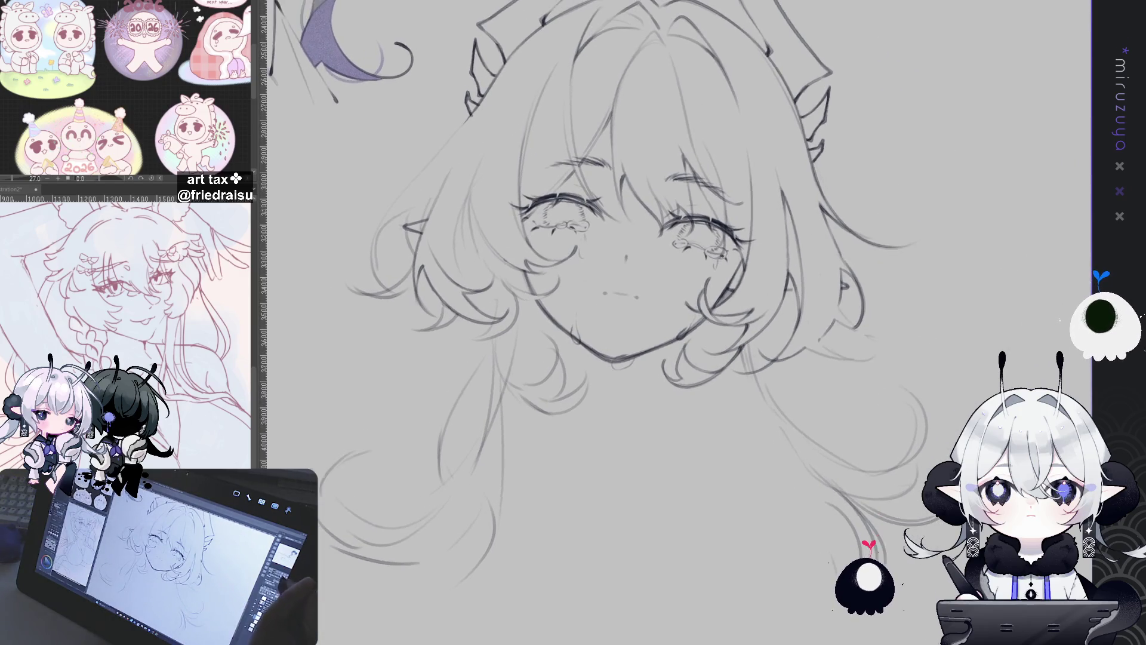
key("h")
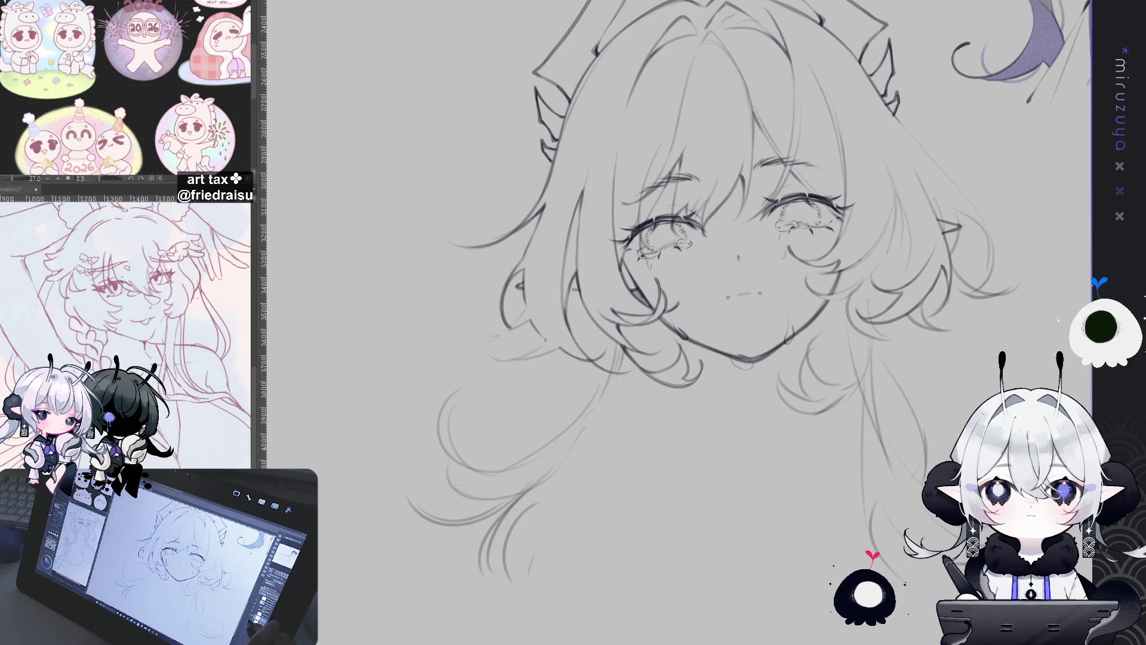
key("ctrl+minus")
key("ctrl+minus")
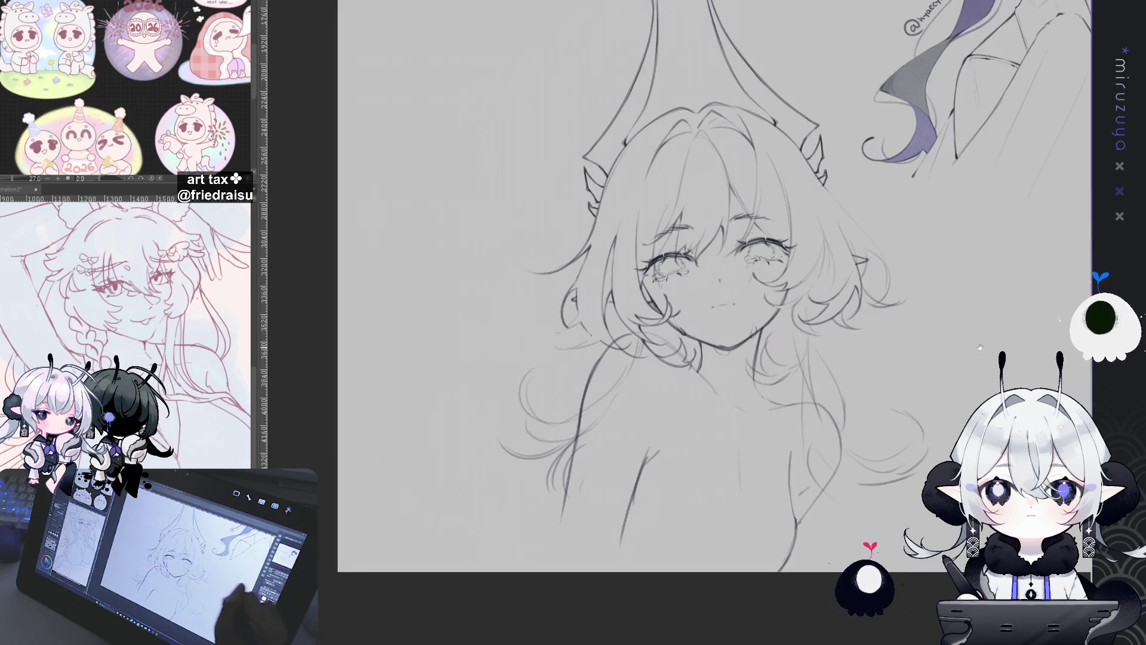
Free-transform the shoulder and torso sketch, stretching it slightly down and nudging it up-left
left_click_drag(980, 348, 896, 298)
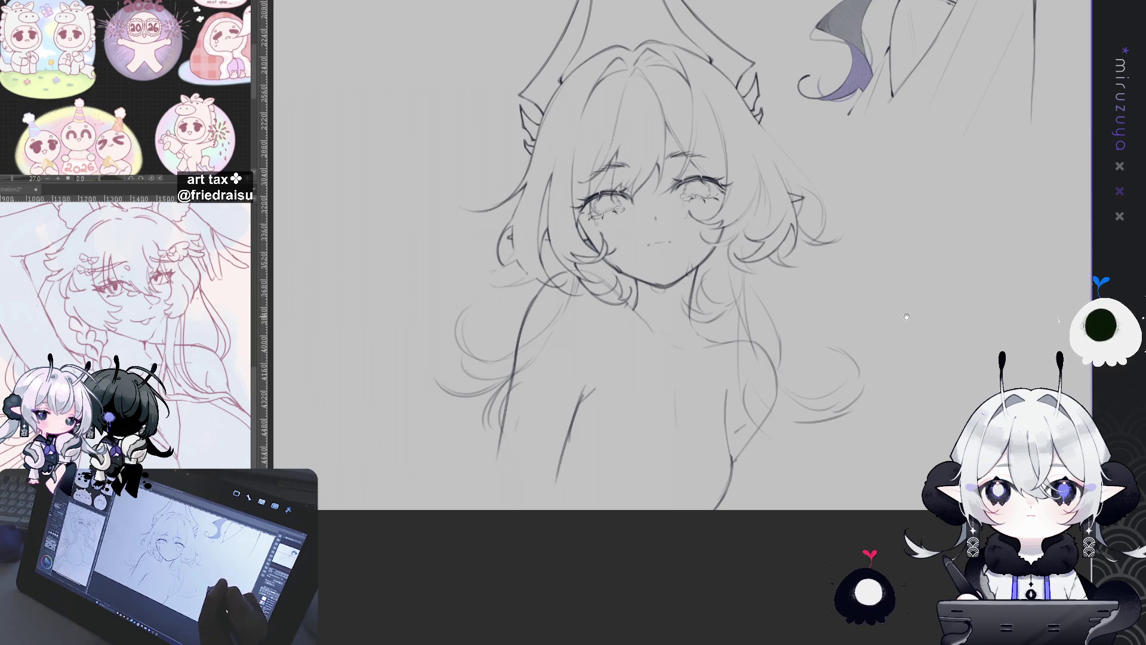
key("ctrl+minus")
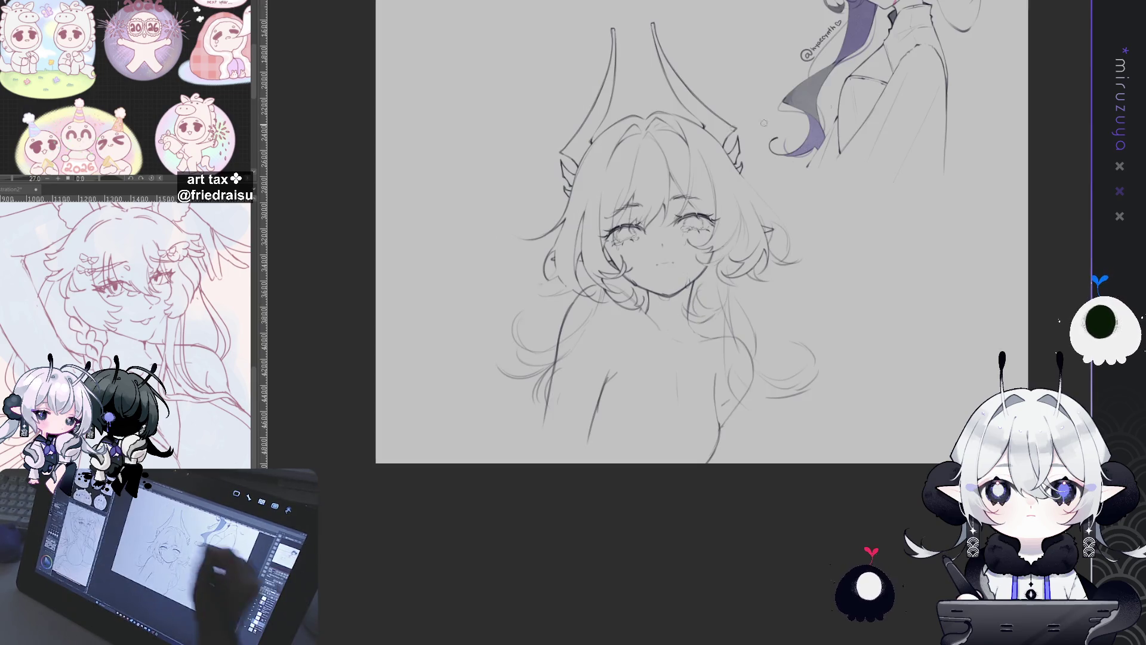
key("ctrl+t")
left_click_drag(649, 469, 649, 479)
left_click_drag(707, 405, 705, 404)
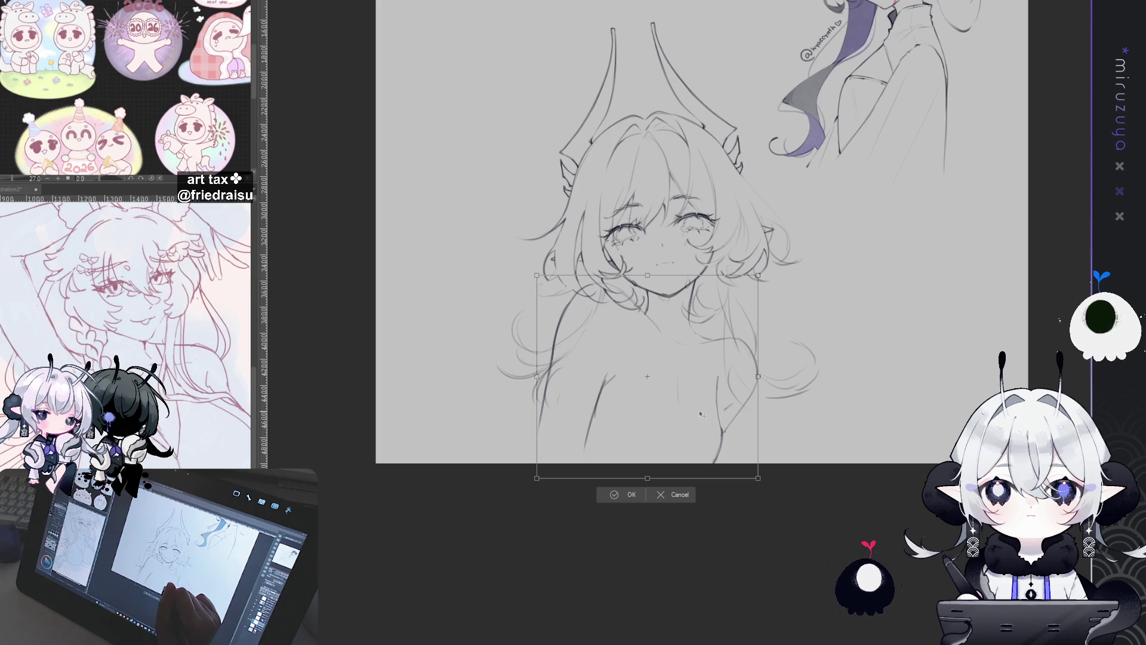
left_click(622, 489)
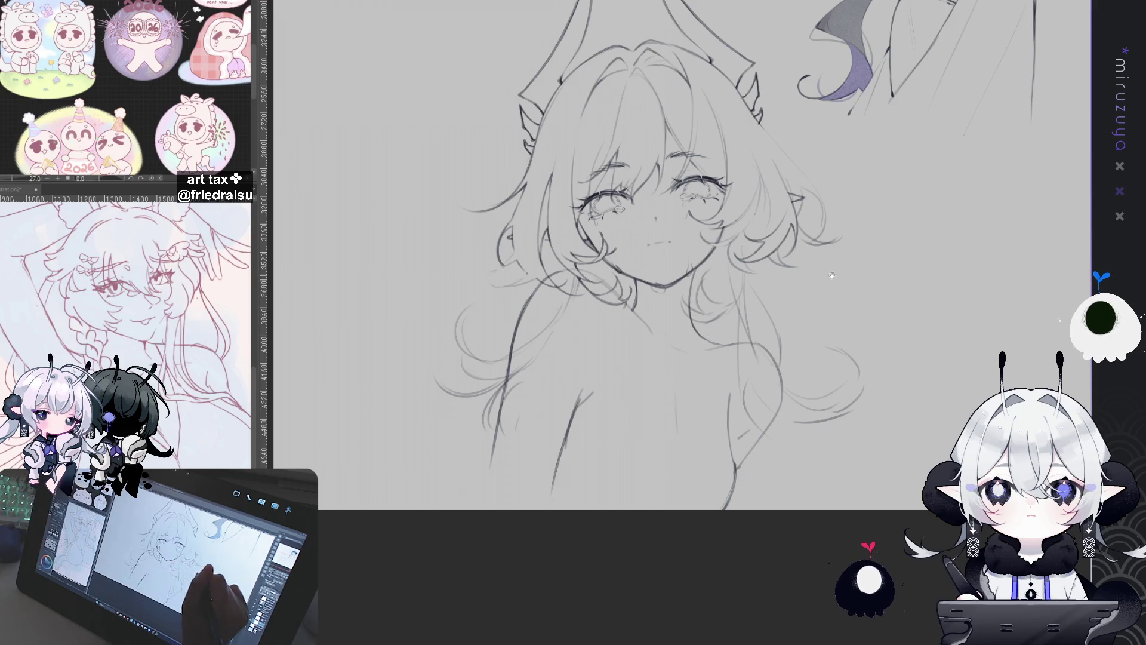
left_click_drag(847, 217, 829, 238)
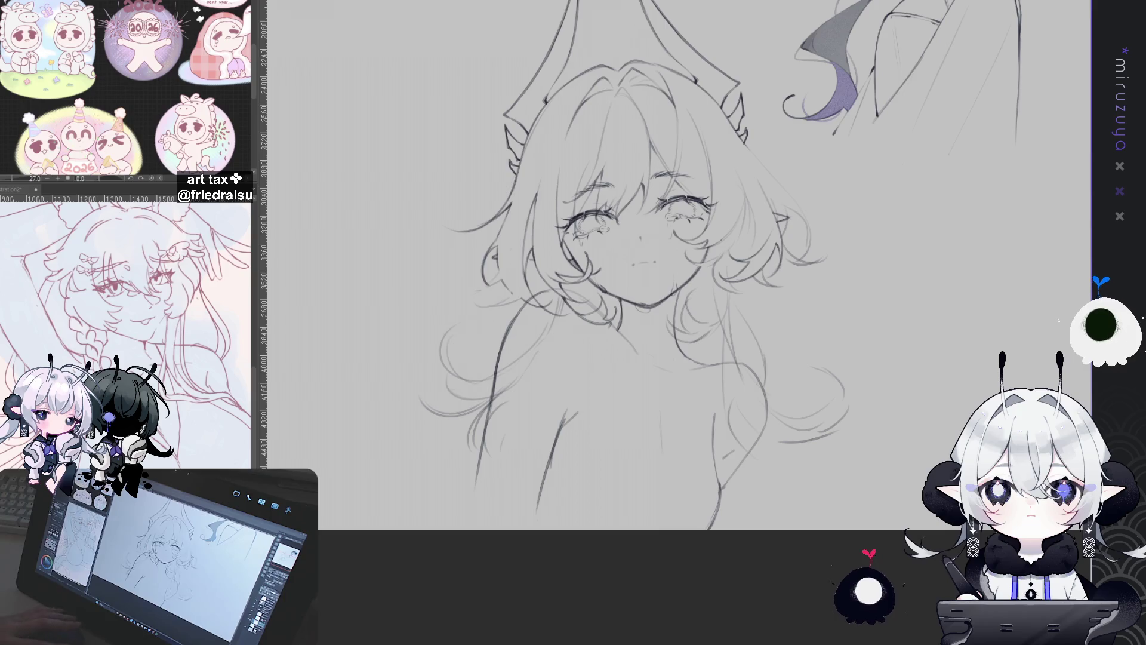
left_click_drag(930, 379, 912, 433)
scroll(912, 433, "down", 4)
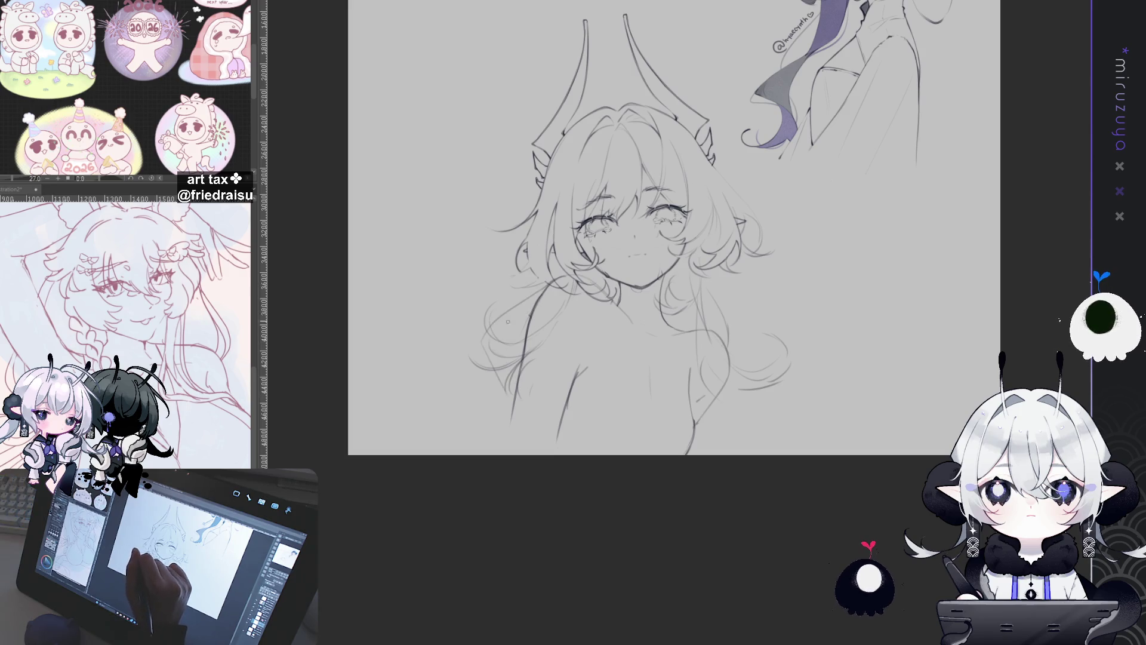
Sketch short lines beside the left shoulder and along the right shoulder
left_click_drag(472, 368, 501, 410)
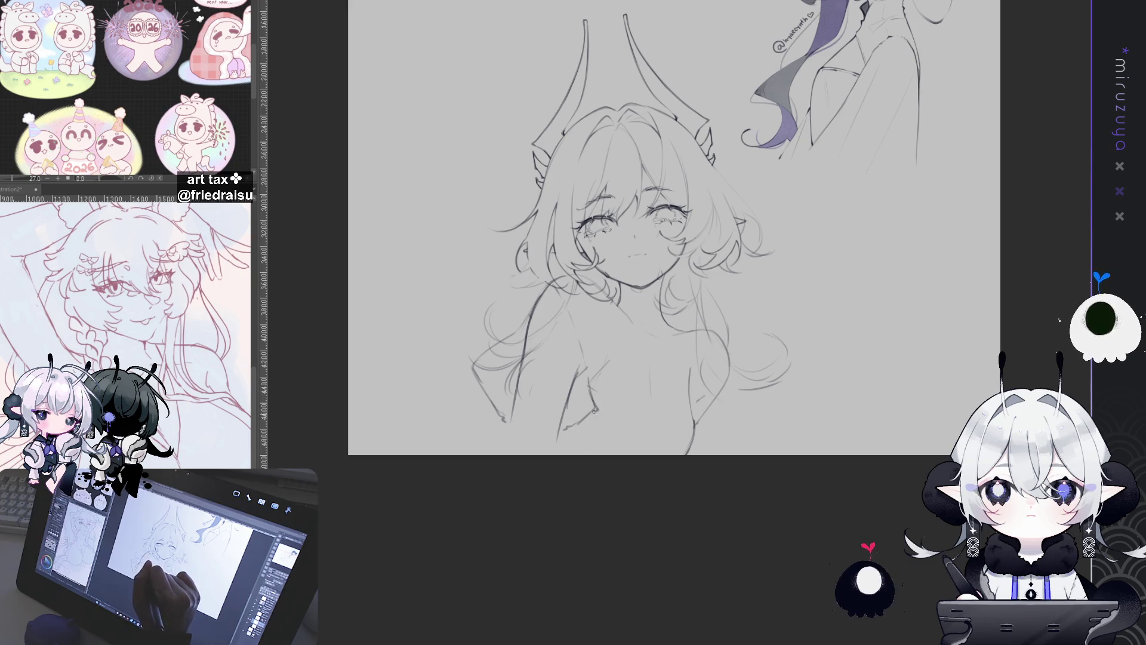
left_click_drag(796, 325, 785, 317)
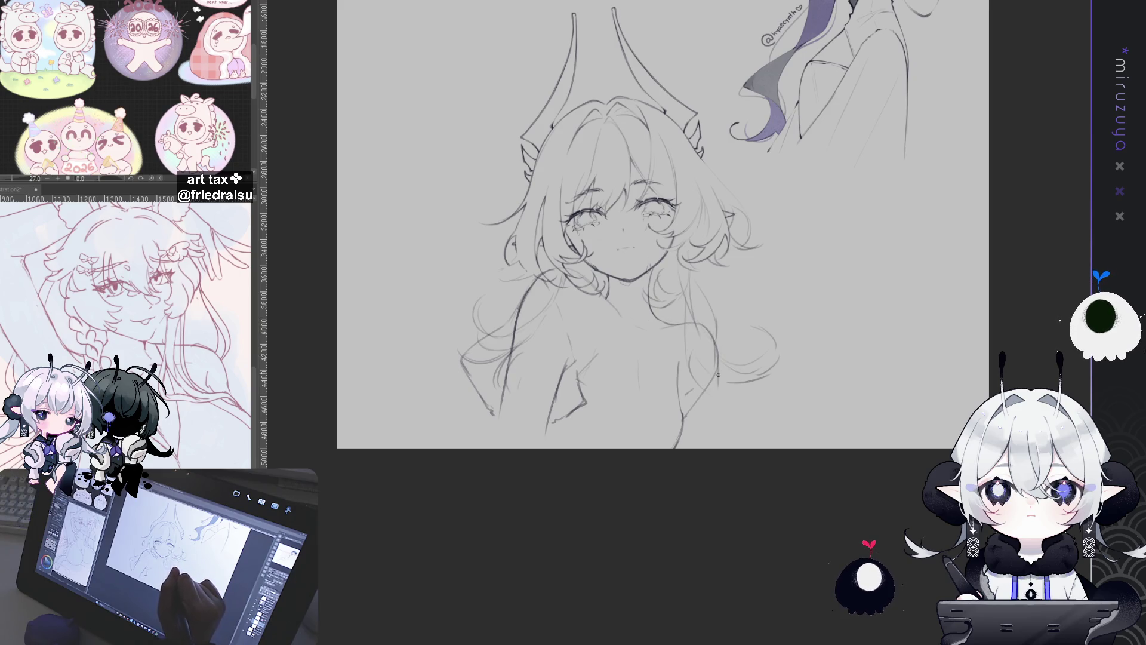
left_click_drag(717, 376, 705, 414)
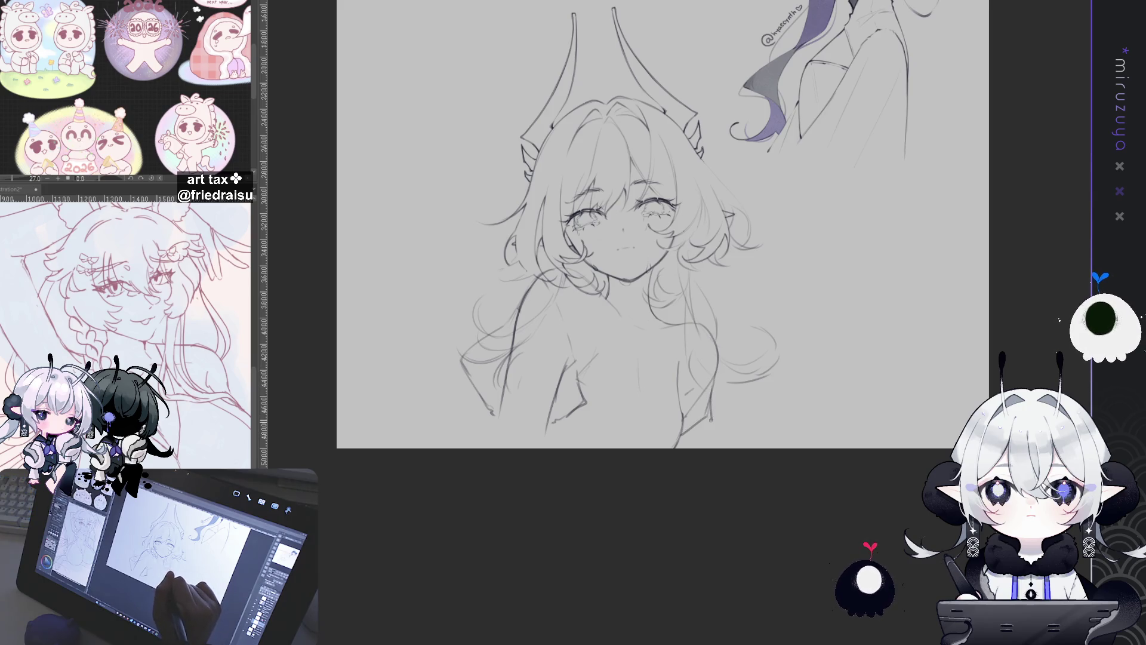
left_click_drag(657, 239, 642, 241)
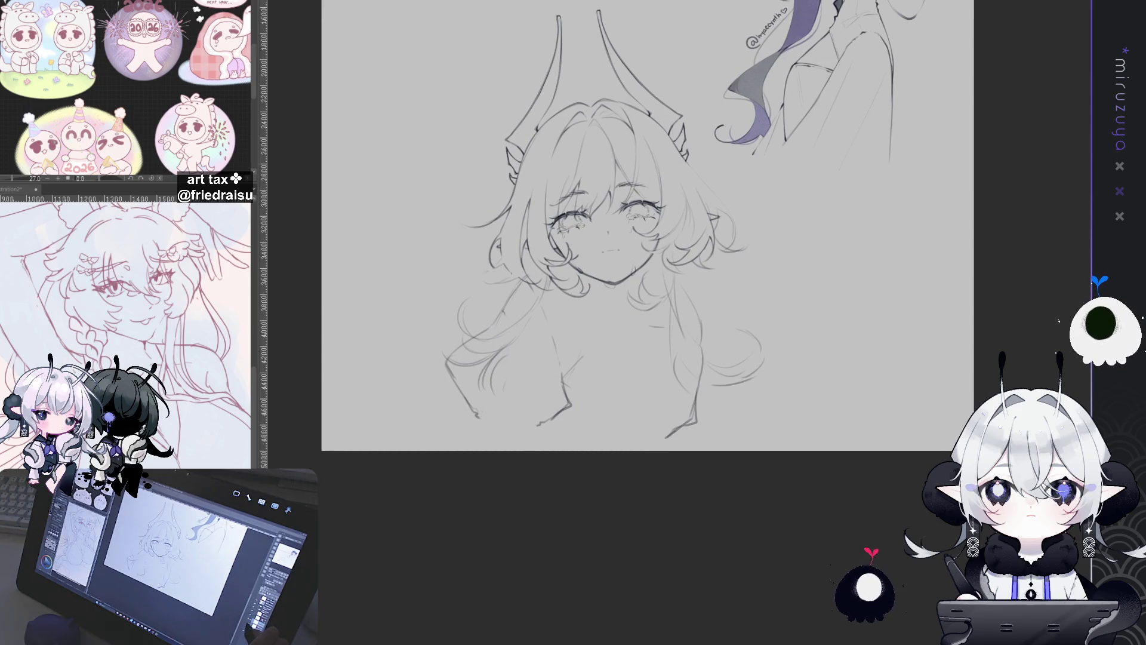
left_click_drag(657, 238, 654, 247)
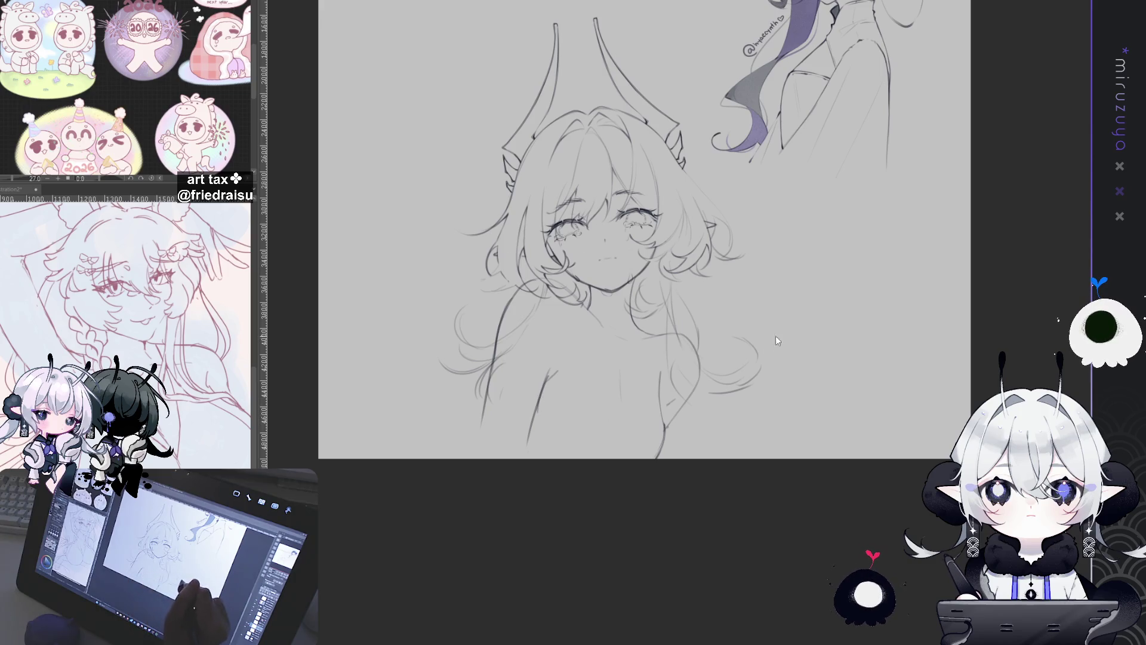
Zoom out to both sketches and move the horned girl sketch layer slightly right and up
key("ctrl+minus")
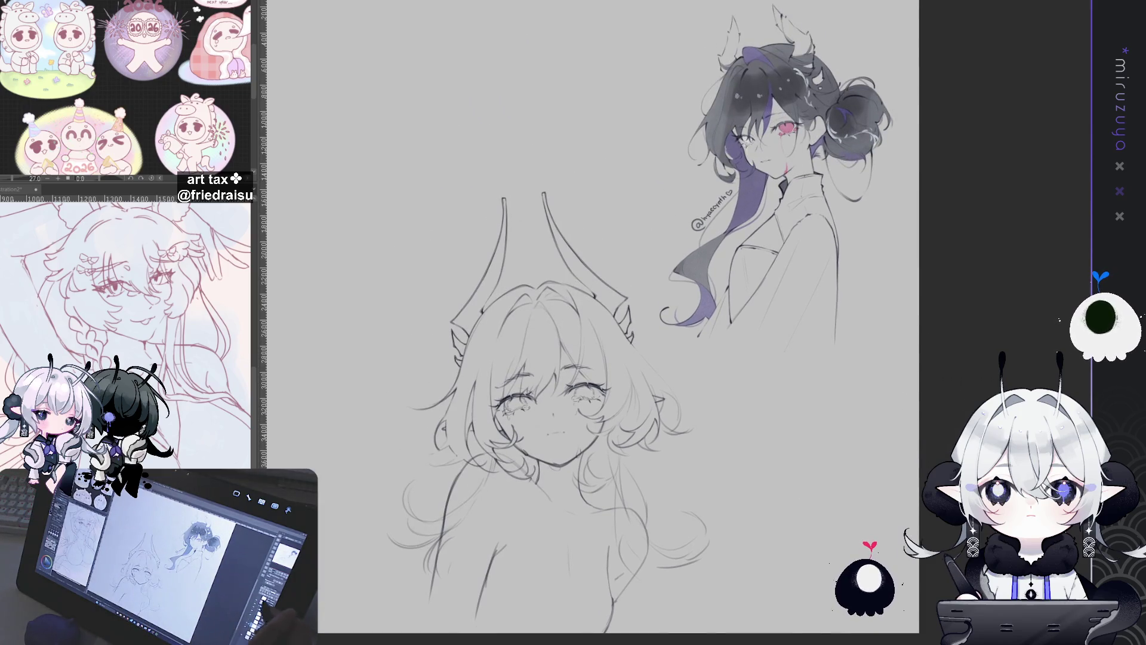
mouse_move(840, 276)
left_mouse_down()
mouse_move(973, 378)
mouse_move(889, 194)
left_mouse_up()
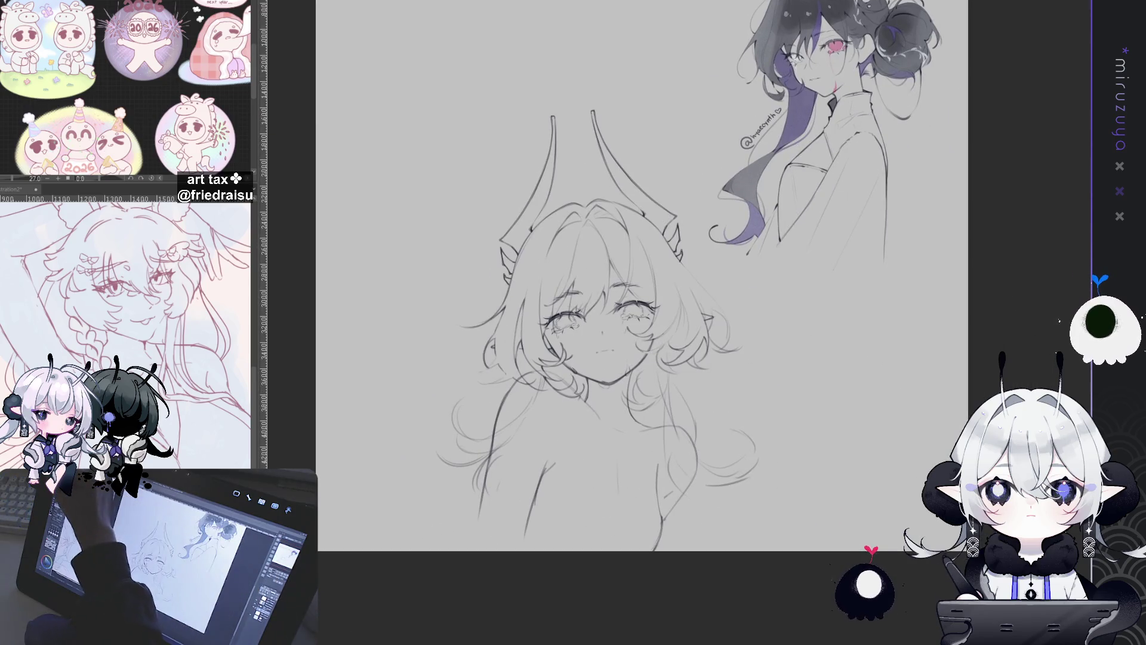
mouse_move(740, 505)
left_mouse_down()
mouse_move(798, 481)
mouse_move(801, 499)
left_mouse_up()
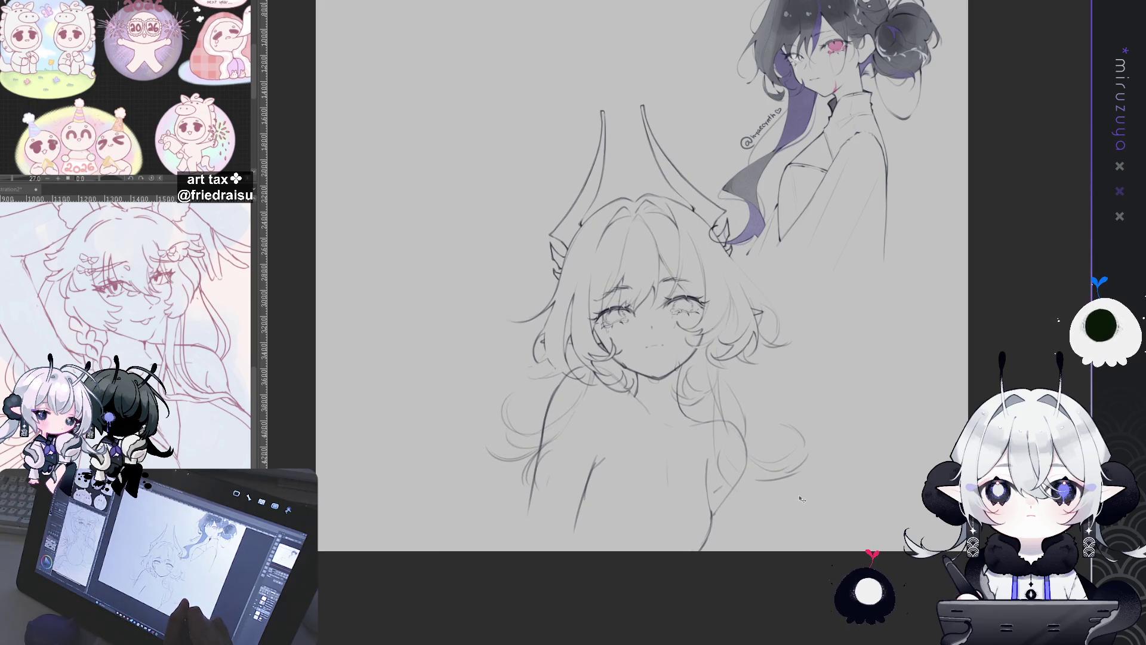
scroll(810, 489, "up", 2)
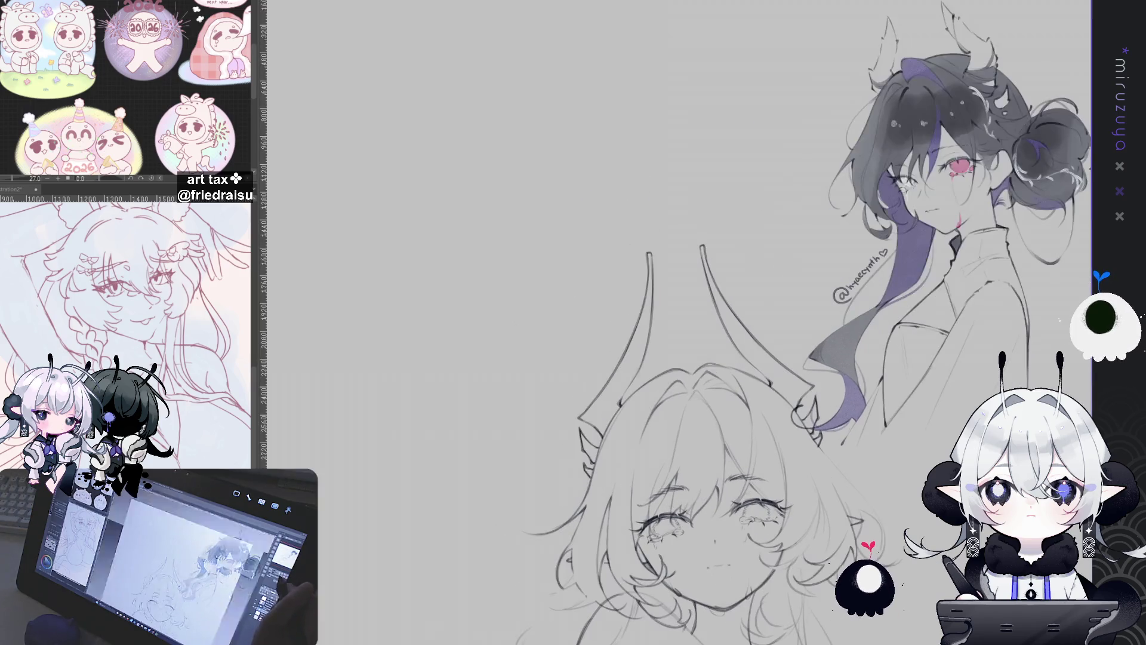
left_click_drag(833, 421, 888, 460)
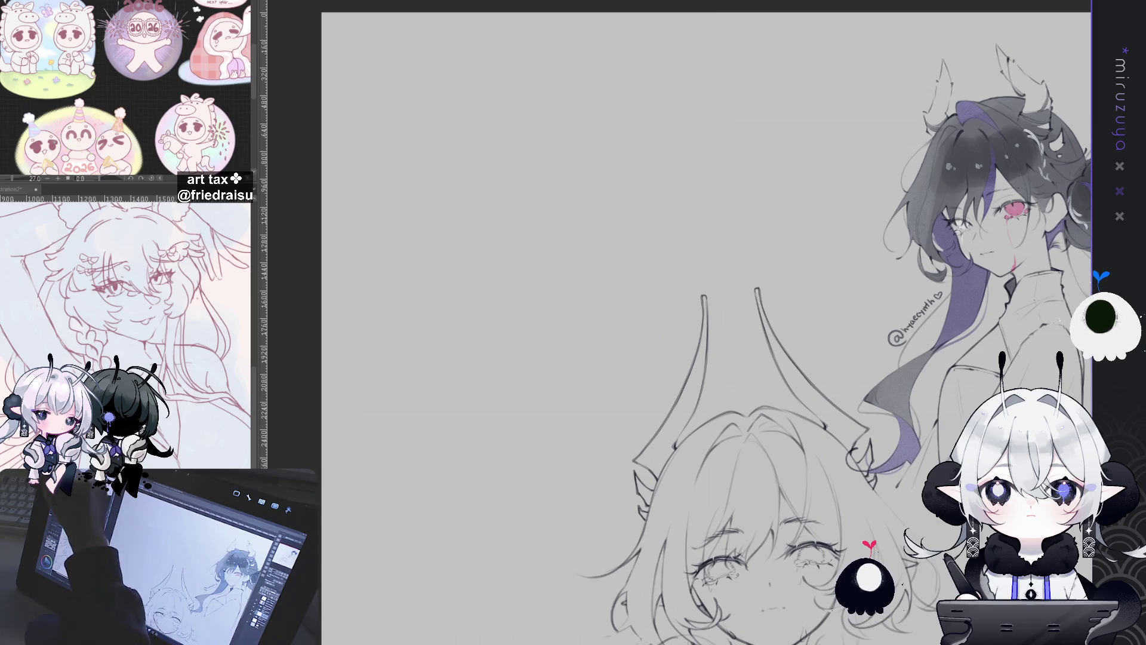
left_click_drag(567, 67, 615, 277)
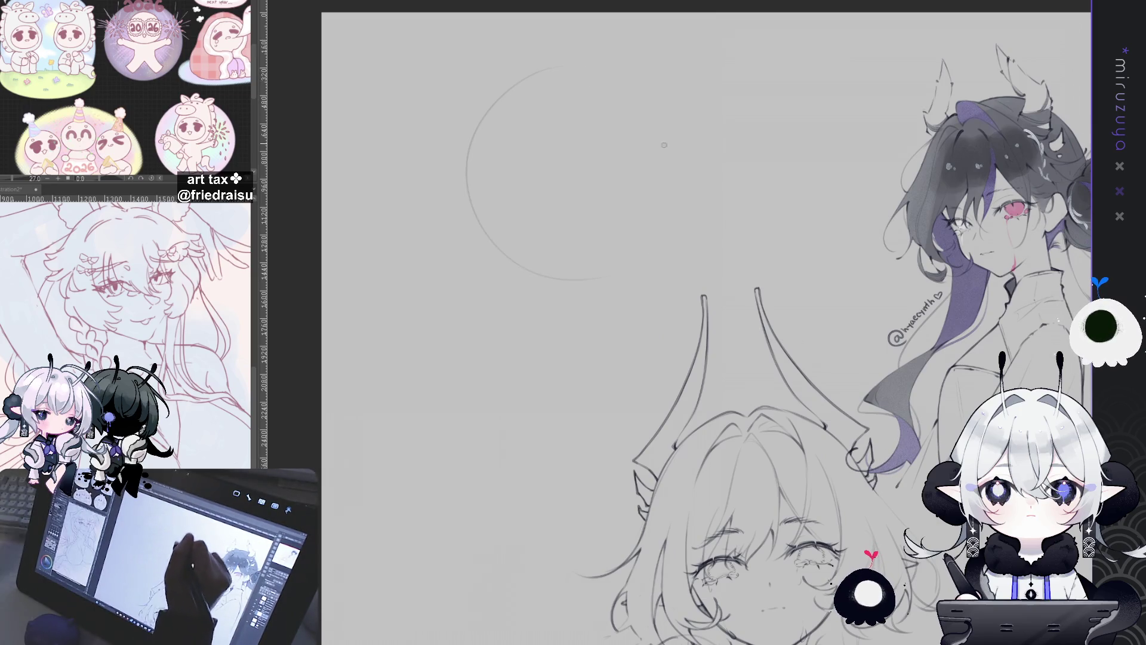
mouse_move(591, 67)
left_mouse_down()
mouse_move(464, 170)
mouse_move(664, 108)
mouse_move(598, 303)
left_mouse_up()
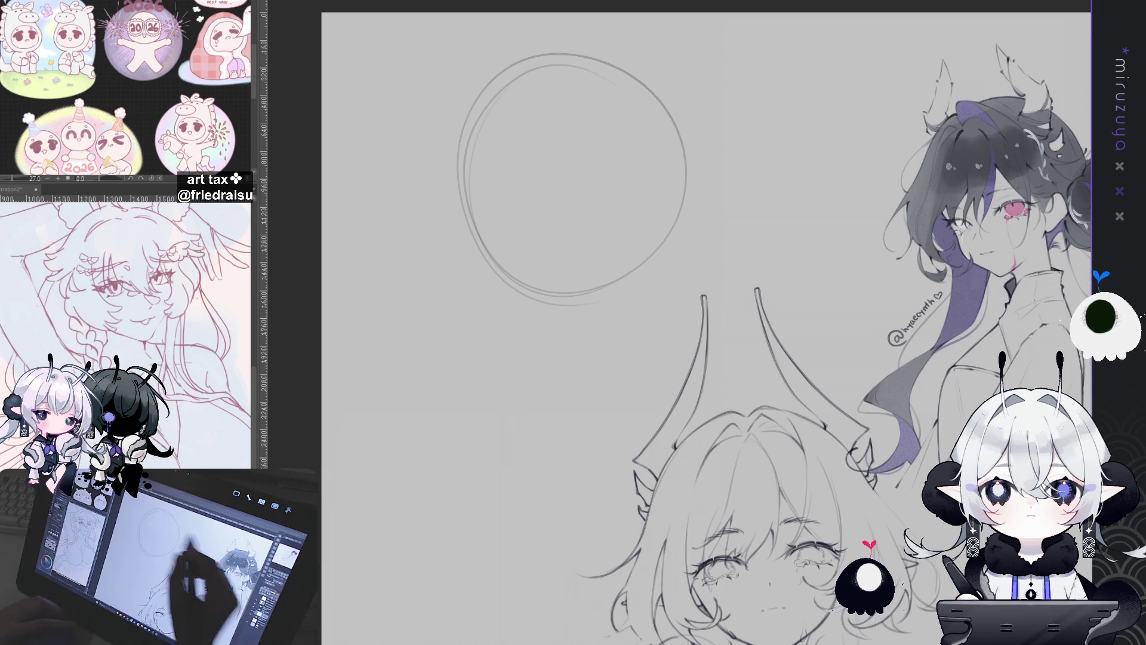
key("ctrl+z")
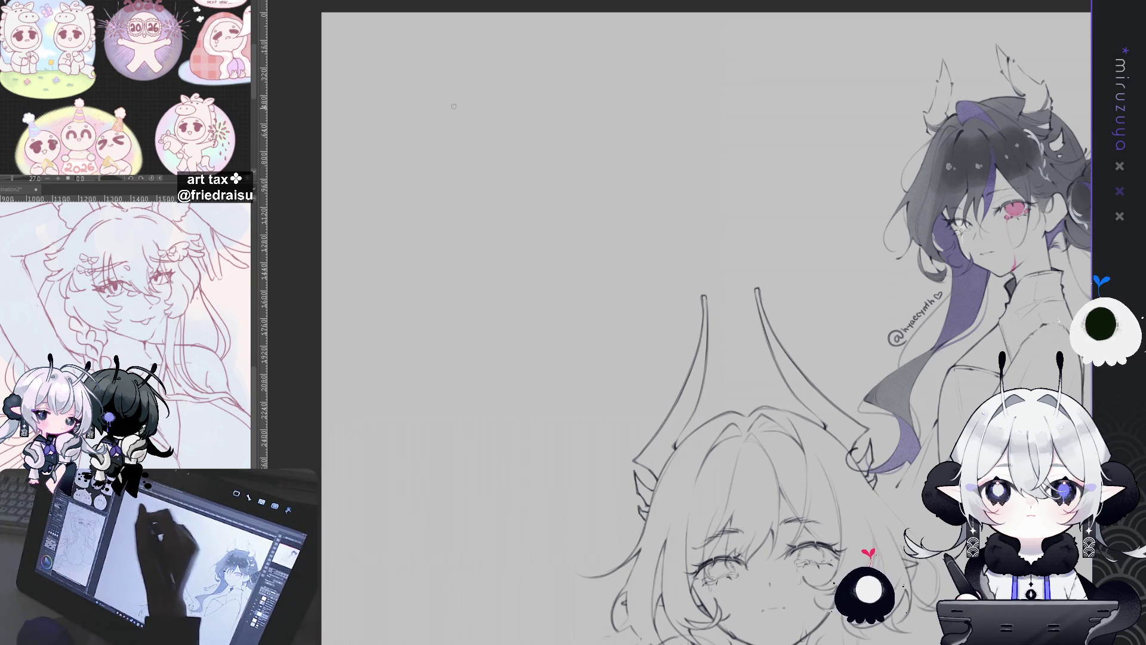
Draw the long outer curve of the raised arm, retrying the stroke twice
left_click_drag(430, 137, 452, 251)
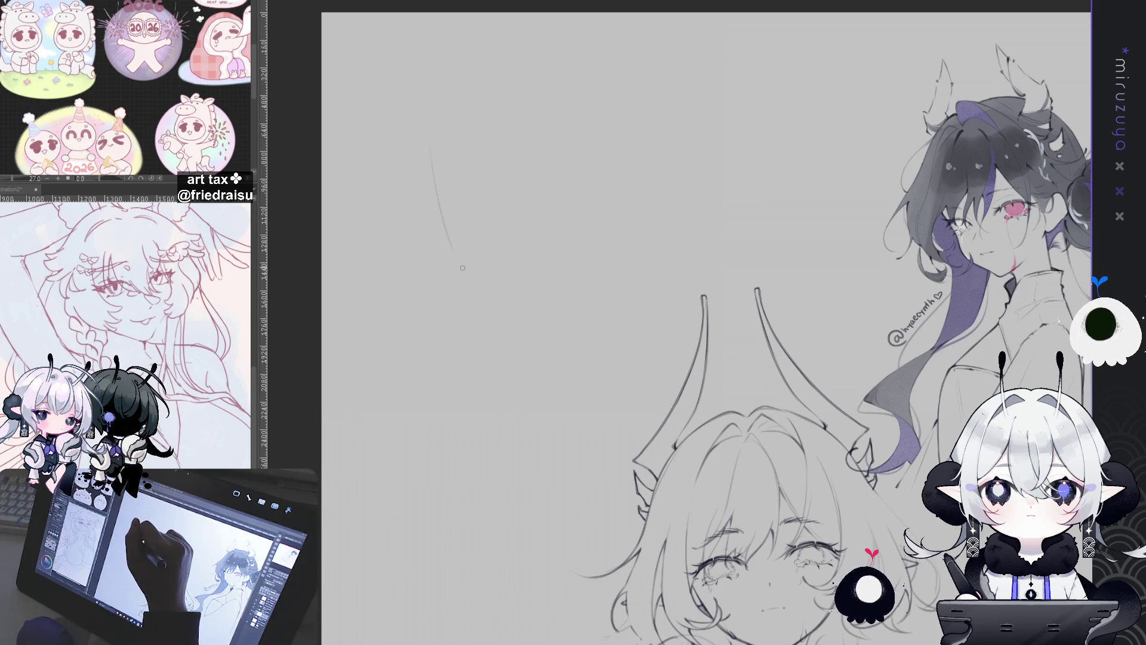
key("ctrl+z")
left_click_drag(467, 49, 512, 234)
key("ctrl+z")
left_click_drag(464, 93, 561, 351)
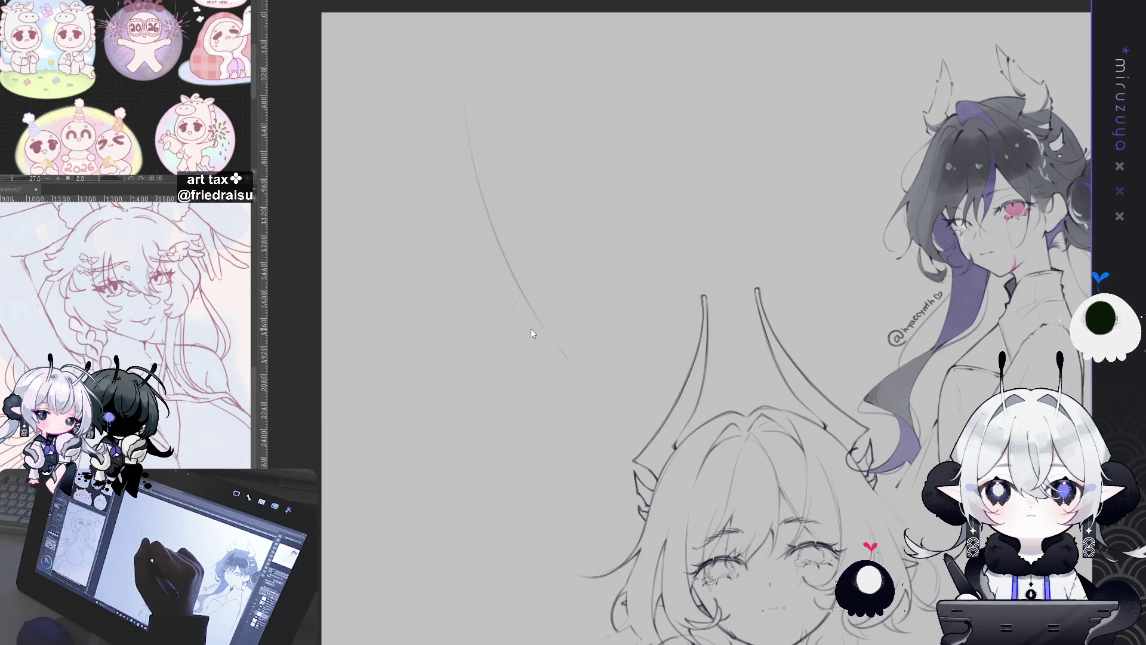
Sketch the rough oval hand with short curved strokes at the arm's end
left_click_drag(497, 302, 548, 337)
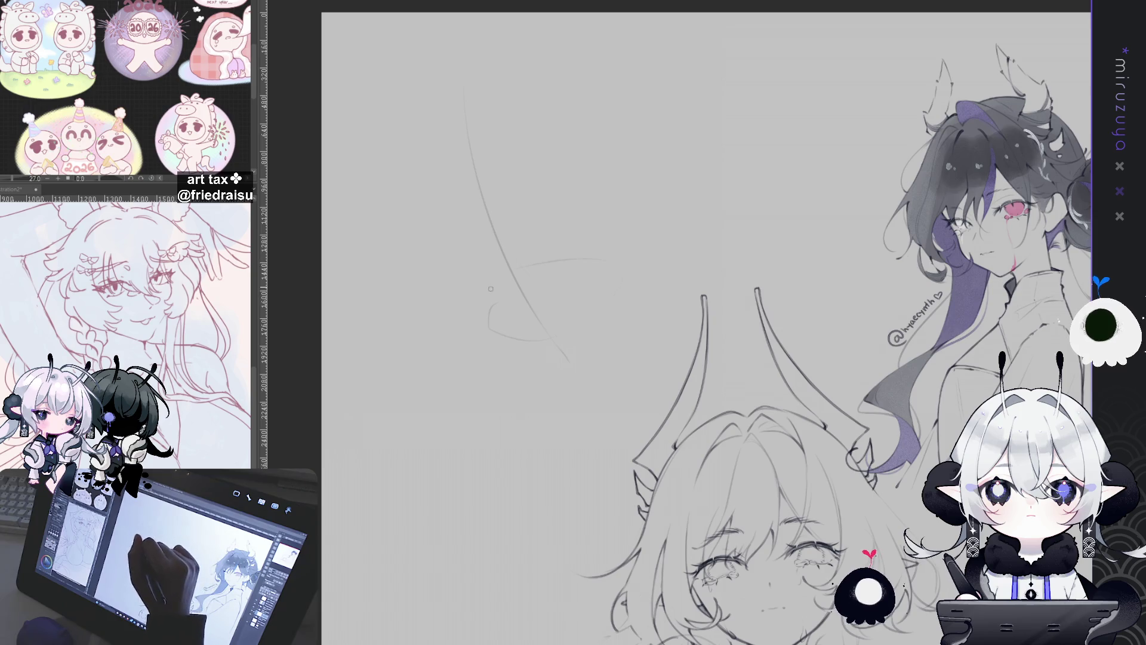
mouse_move(615, 286)
left_mouse_down()
mouse_move(602, 304)
mouse_move(648, 313)
left_mouse_up()
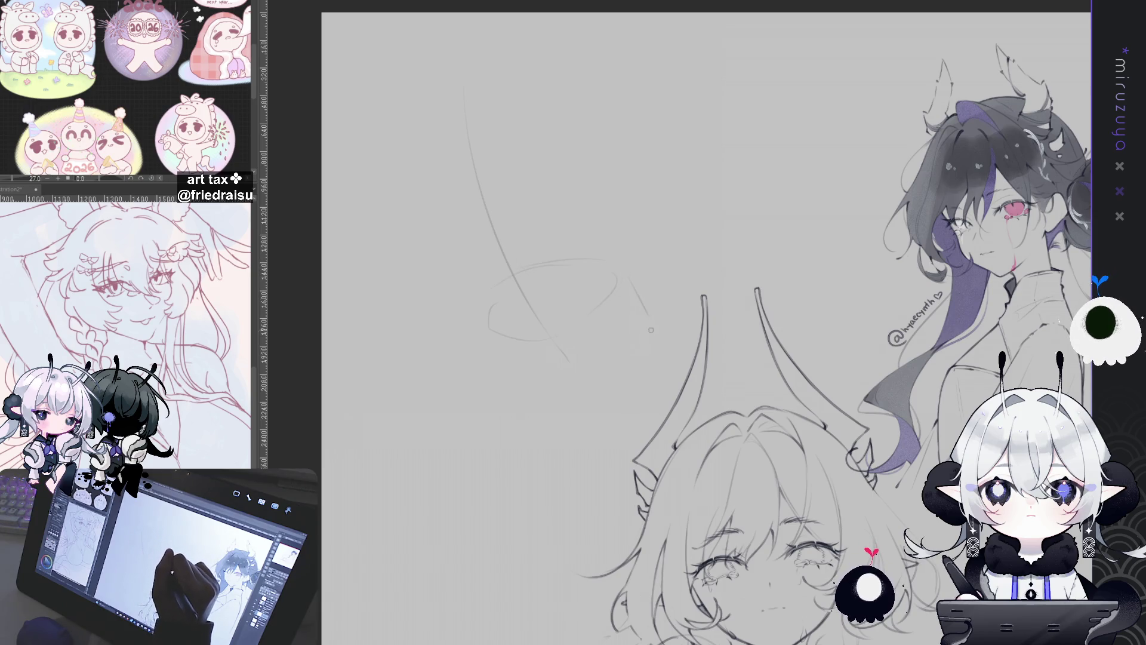
mouse_move(630, 276)
left_mouse_down()
mouse_move(657, 332)
mouse_move(634, 389)
left_mouse_up()
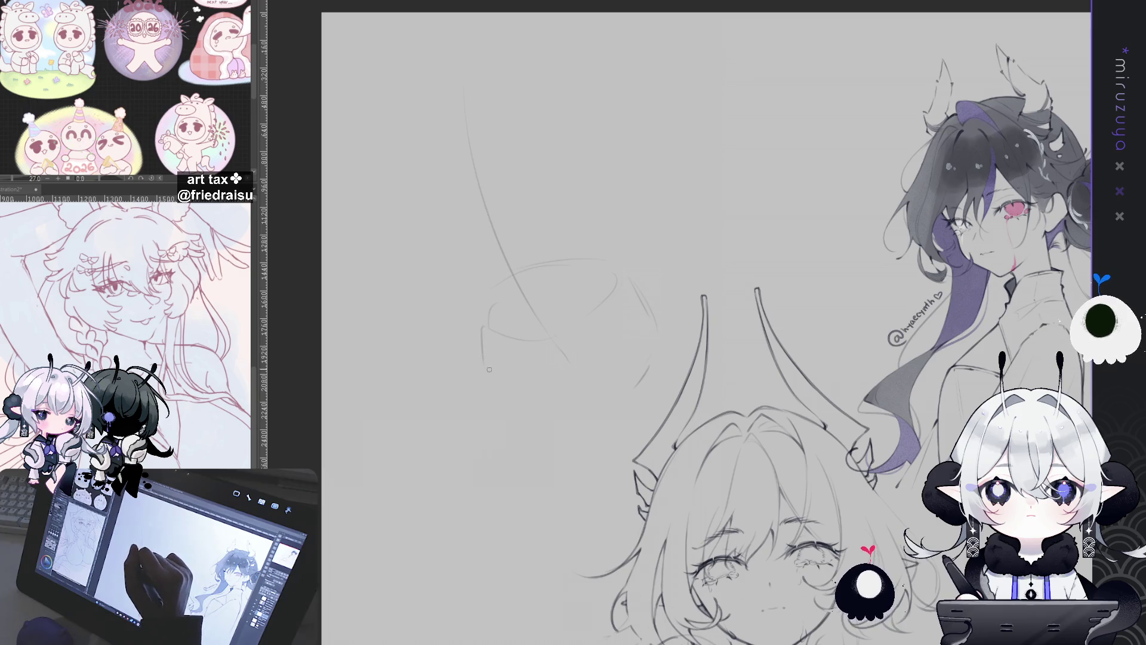
mouse_move(530, 395)
left_mouse_down()
mouse_move(574, 405)
mouse_move(612, 393)
left_mouse_up()
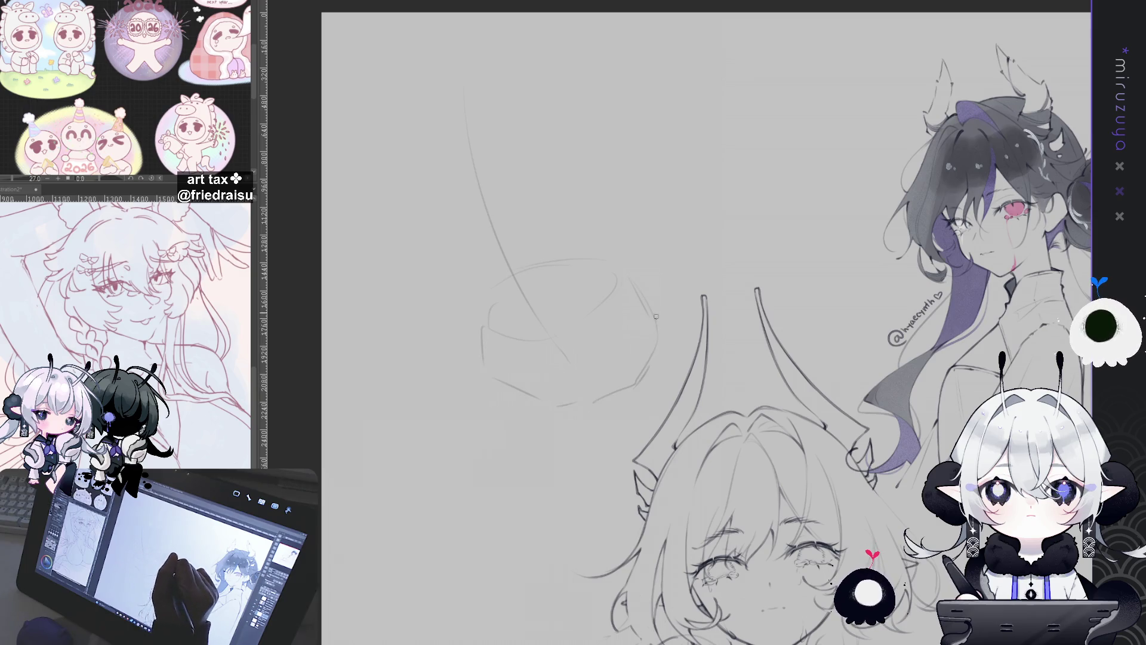
left_click_drag(650, 307, 578, 401)
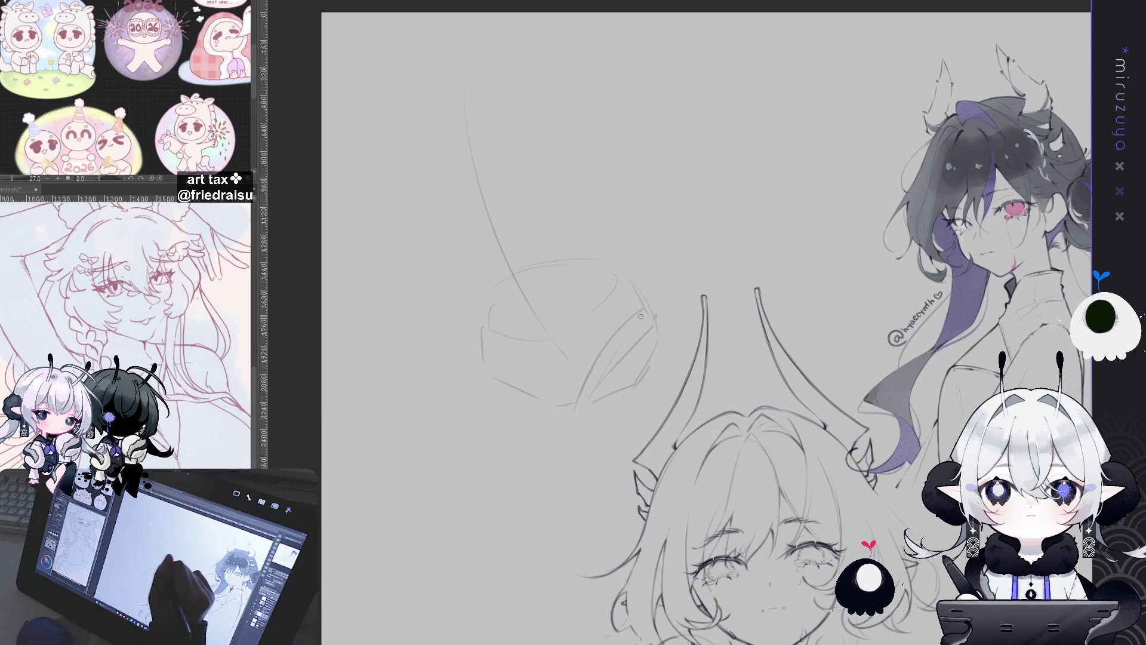
scroll(569, 405, "down", 2)
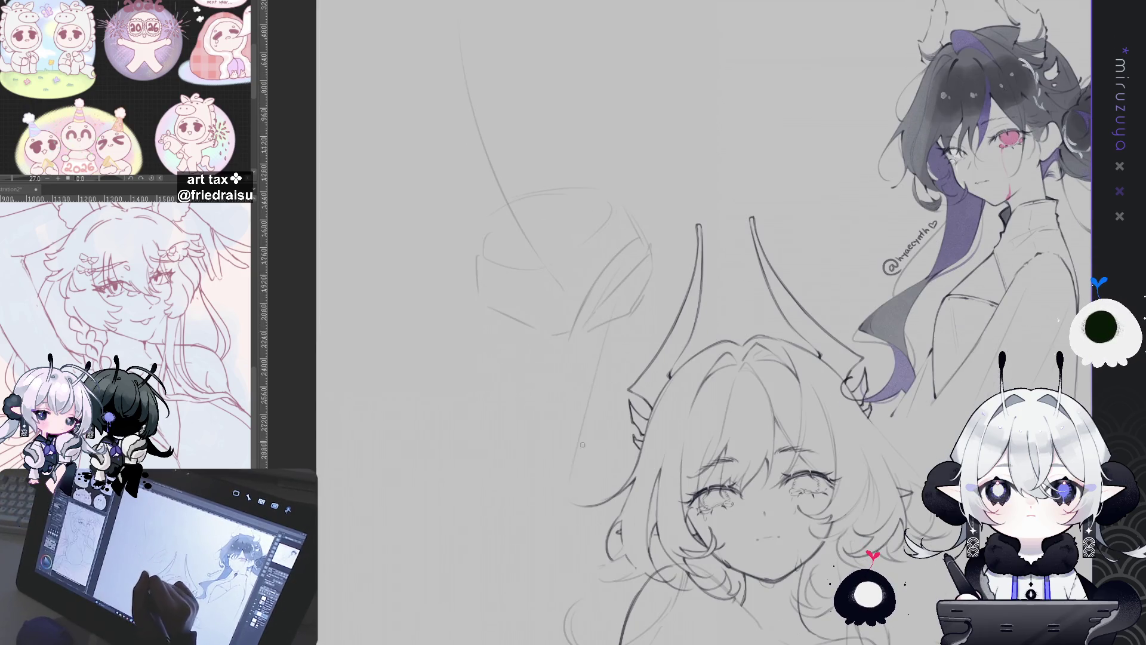
Add a pencil stroke running down from the hand, then try and undo three short lines beside the arm
left_click_drag(634, 222, 655, 263)
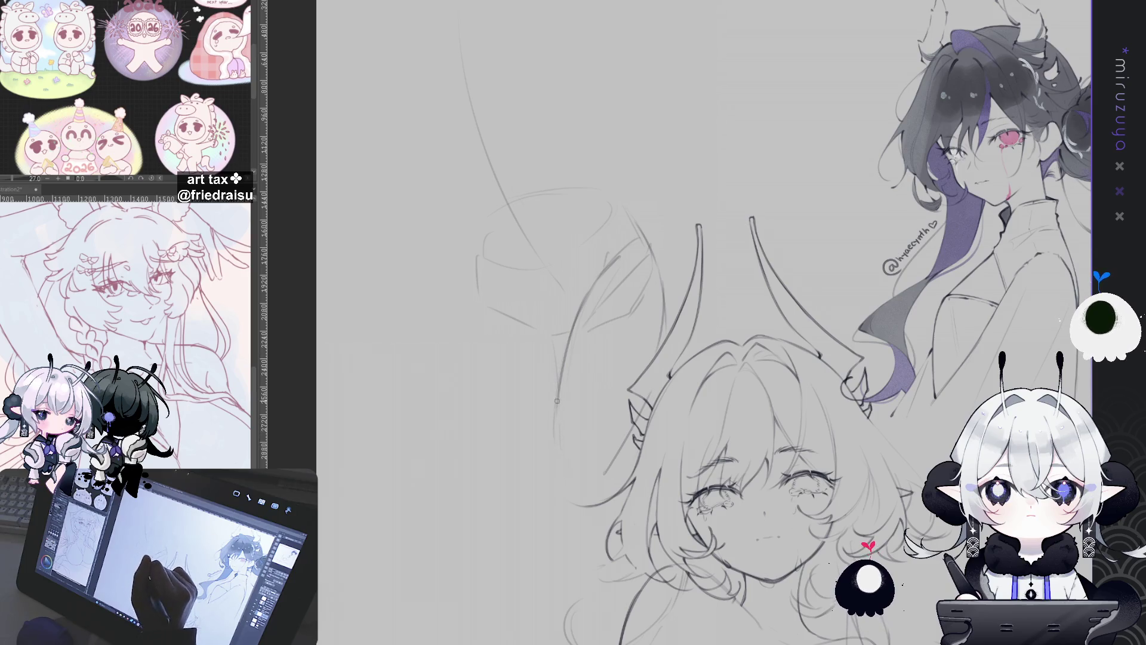
left_click_drag(460, 116, 460, 193)
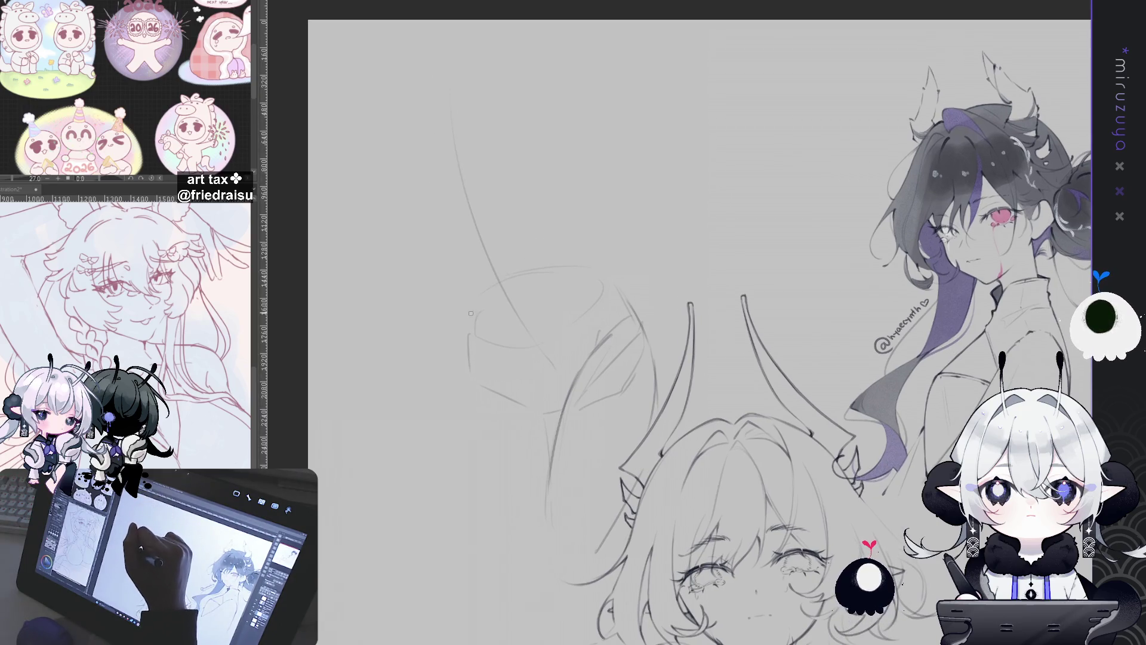
left_click_drag(403, 101, 409, 176)
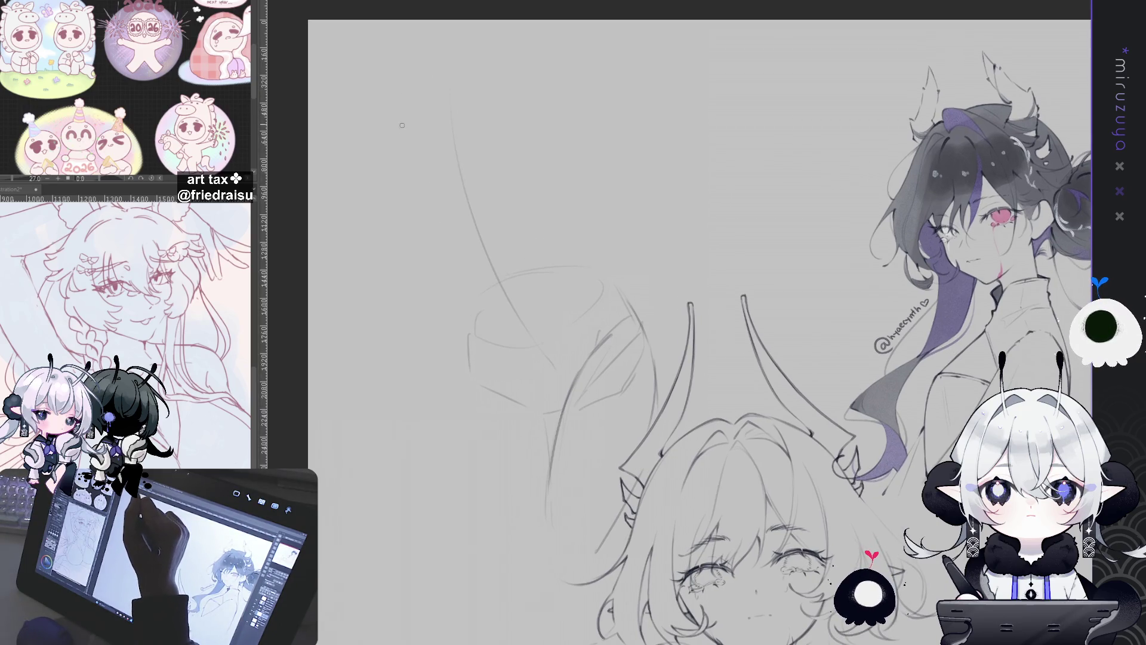
key("ctrl+z")
left_click_drag(412, 111, 417, 168)
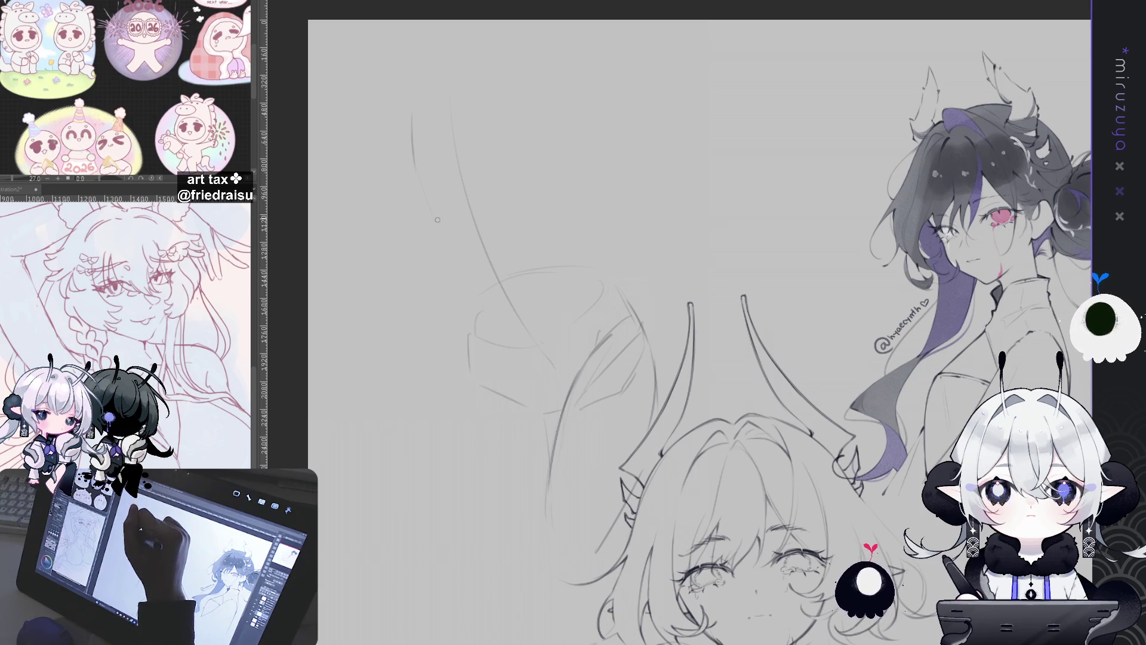
key("ctrl+z")
left_click_drag(413, 116, 451, 245)
key("ctrl+z")
key("ctrl+z")
Extend the arm stroke downward, add a vertical forearm line, and draw a curve from the hand toward the hair
left_click_drag(509, 287, 517, 312)
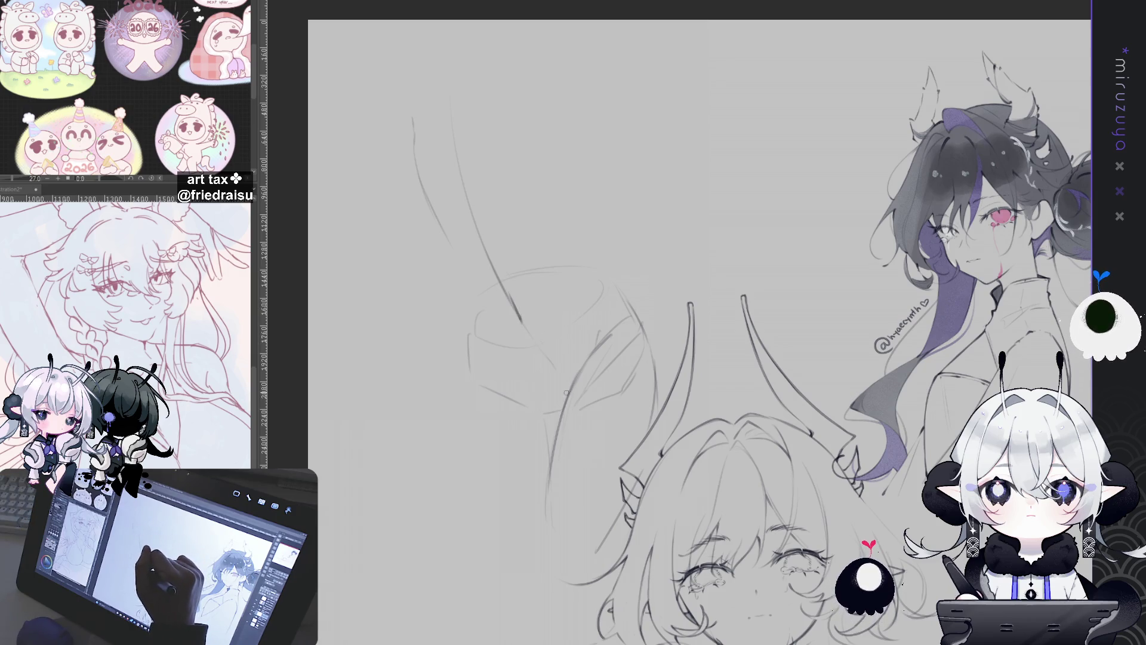
left_click_drag(547, 317, 553, 230)
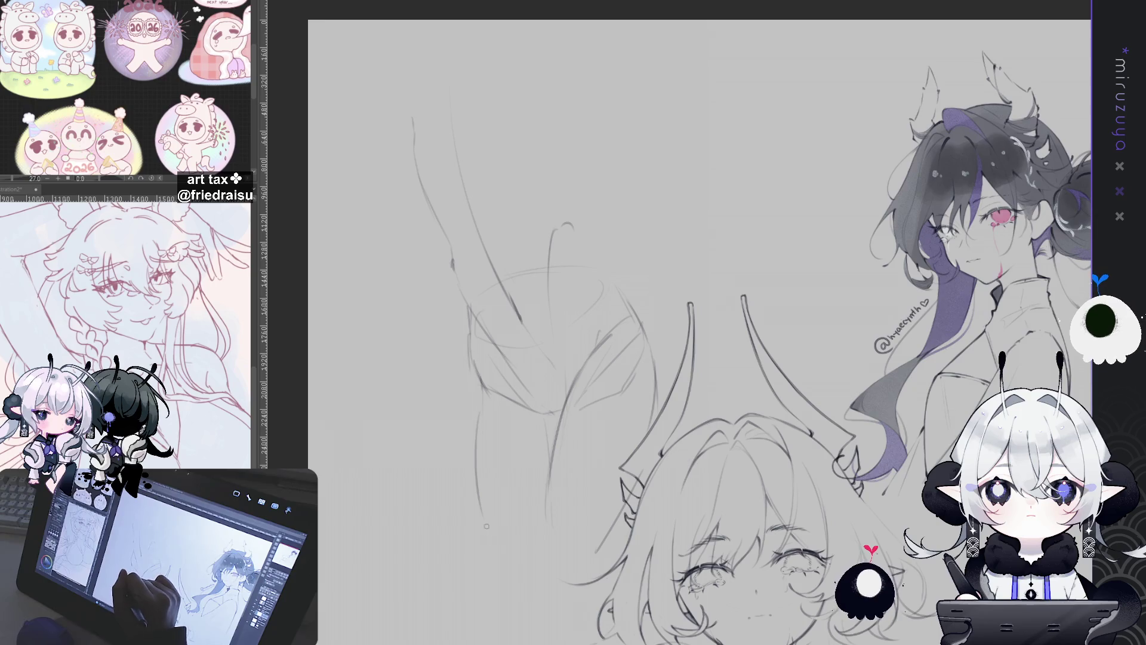
left_click_drag(497, 575, 477, 558)
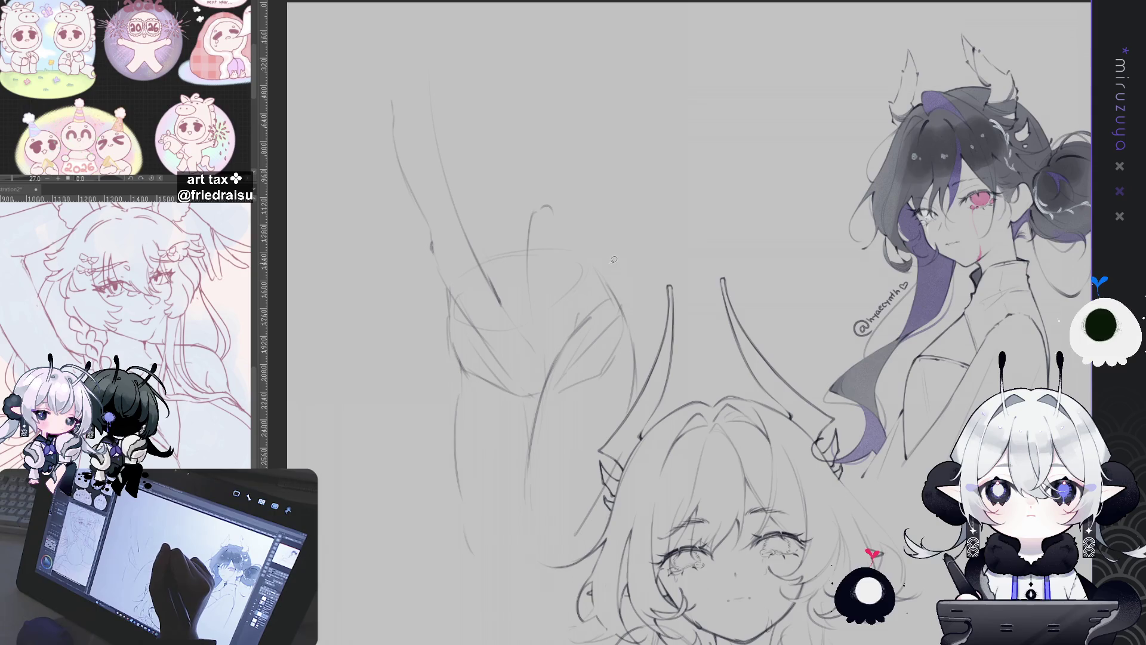
left_click_drag(616, 257, 602, 246)
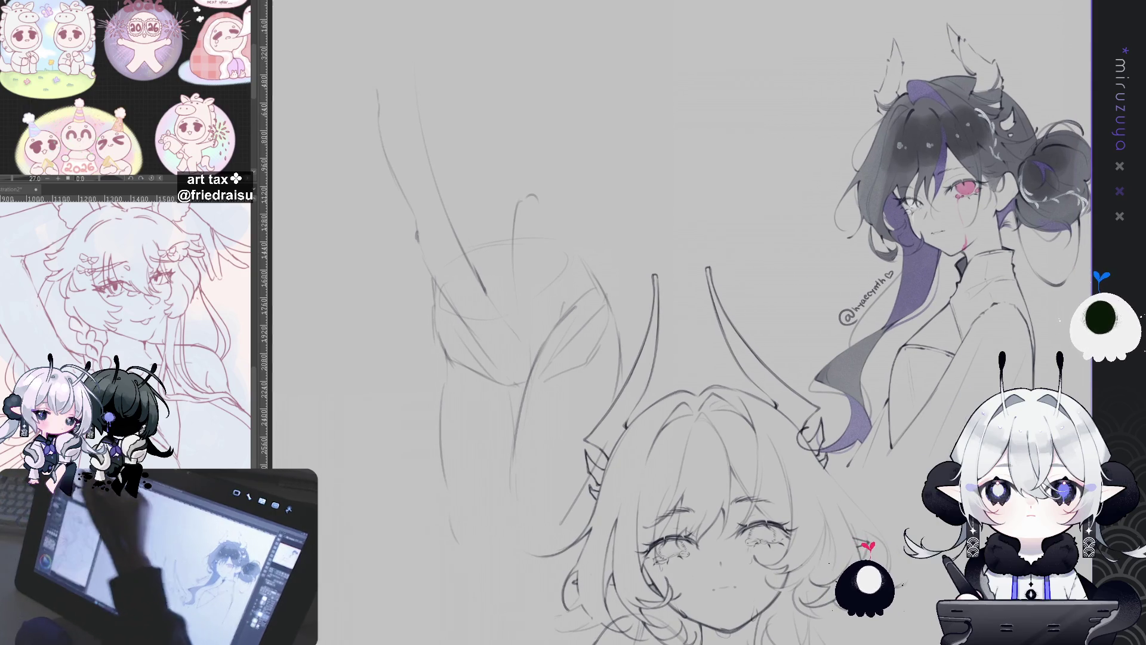
left_click_drag(622, 284, 519, 367)
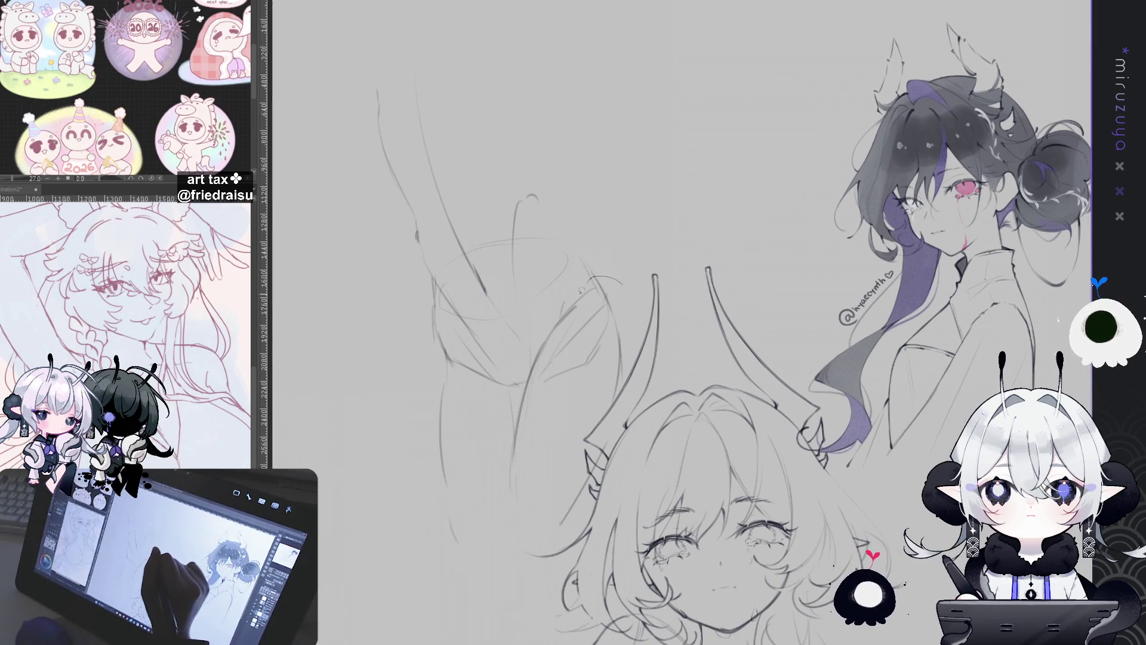
Lasso the arm sketch, rotate it slightly clockwise and shift it left, then confirm and deselect
mouse_move(392, 517)
left_mouse_down()
mouse_move(597, 279)
mouse_move(418, 382)
left_mouse_up()
key("ctrl+t")
left_click_drag(765, 130, 796, 156)
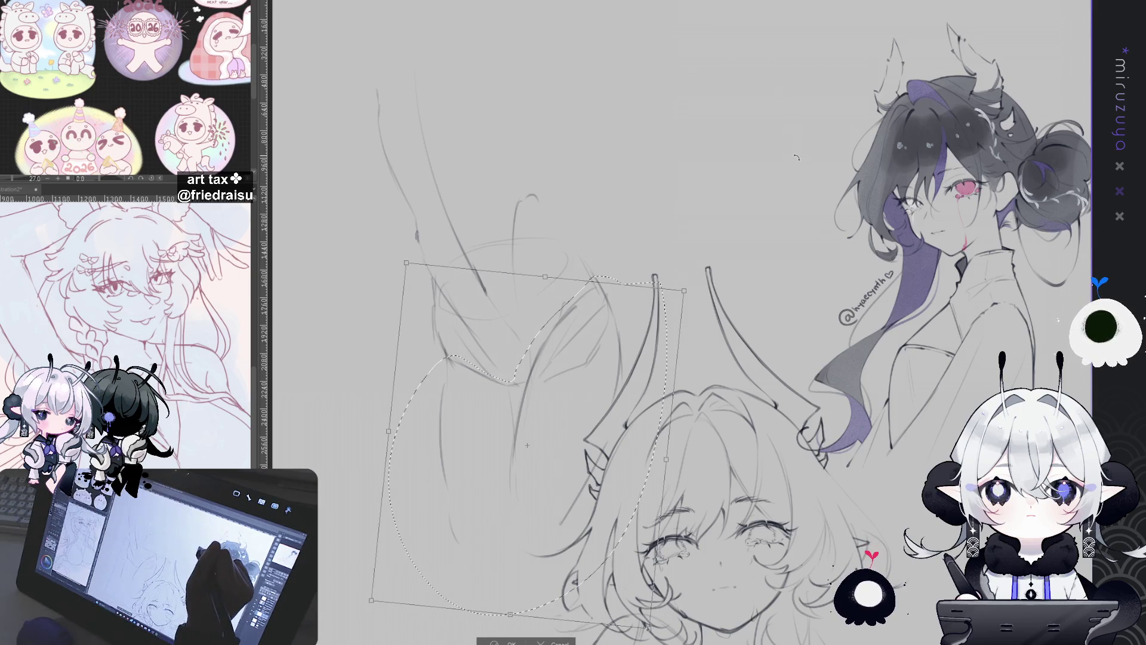
left_click_drag(566, 362, 541, 365)
left_click_drag(699, 234, 707, 246)
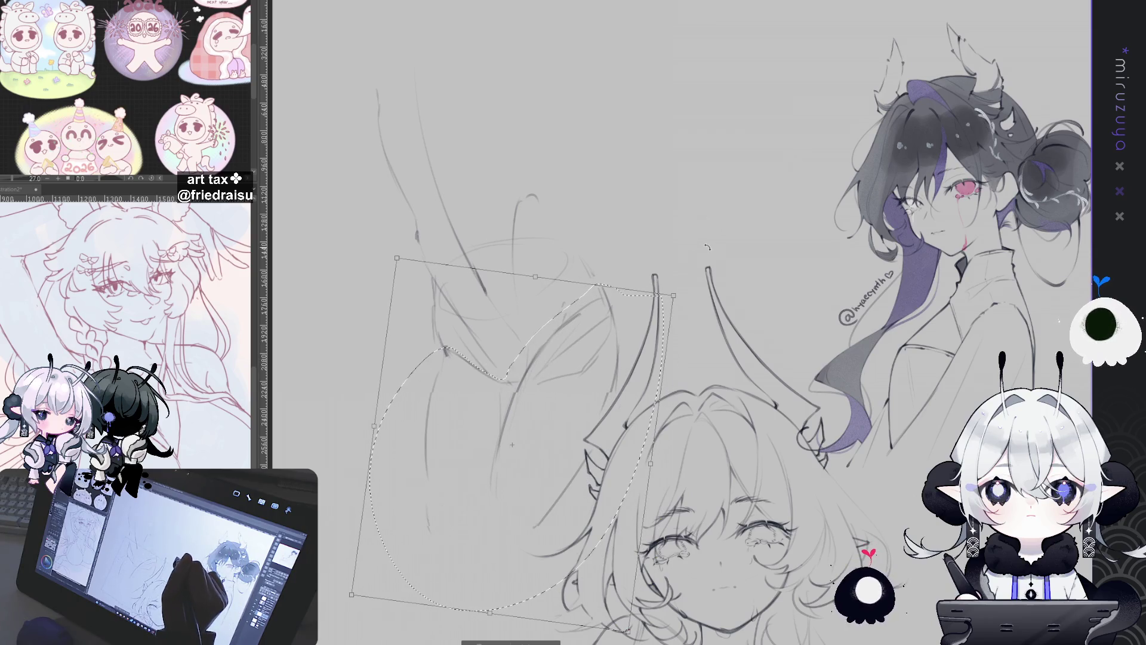
left_click_drag(605, 345, 594, 344)
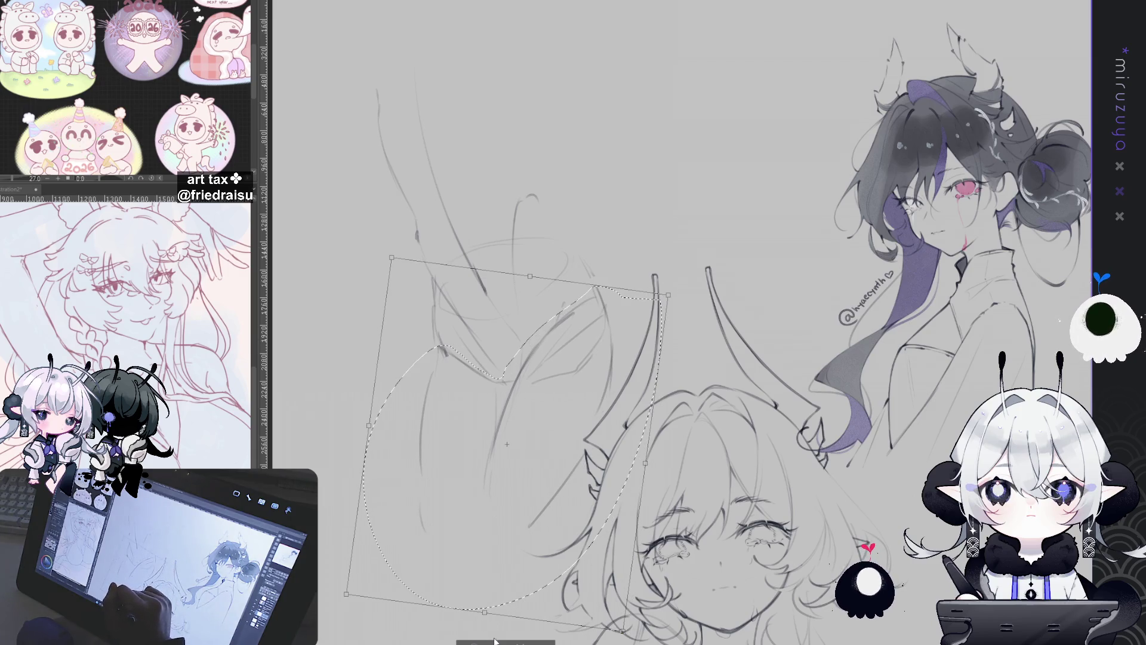
left_click(494, 641)
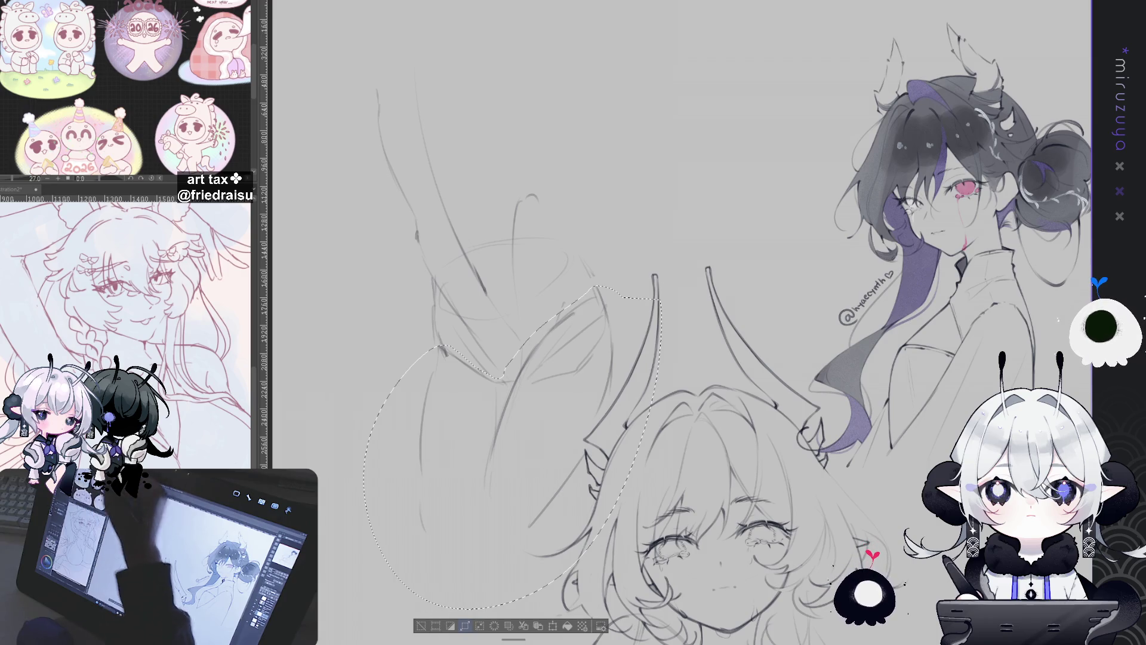
key("ctrl+d")
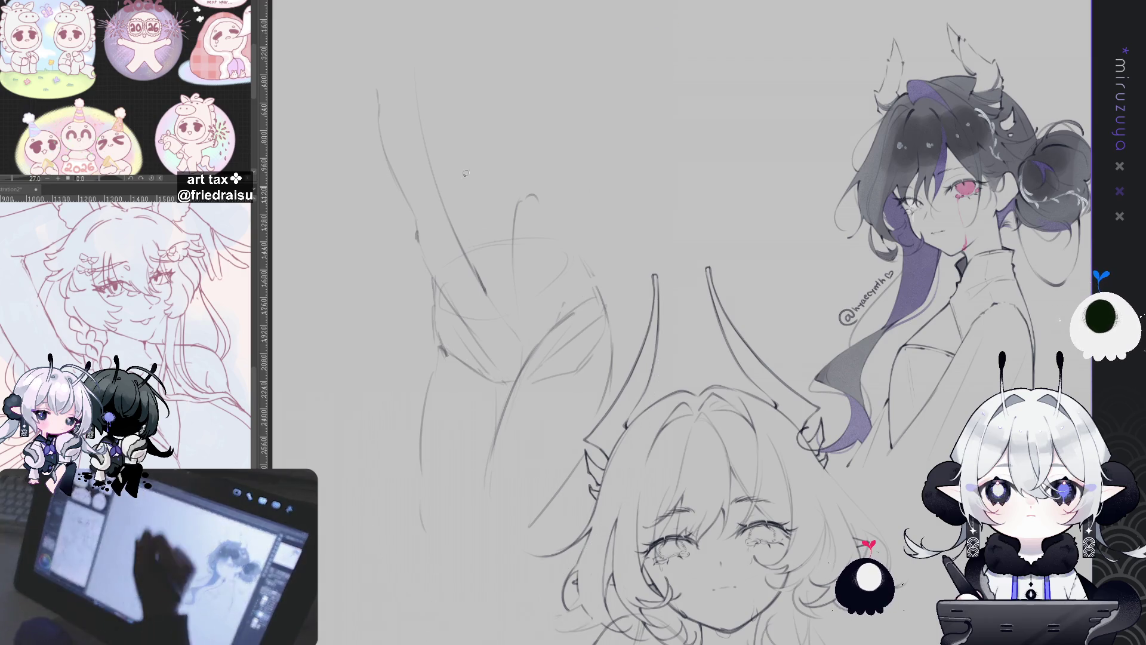
Transform the arm sketch again, adjusting its tilt and applying the final rotation
key("ctrl+t")
mouse_move(628, 45)
left_mouse_down()
mouse_move(574, 22)
mouse_move(597, 30)
left_mouse_up()
left_click_drag(540, 133, 517, 123)
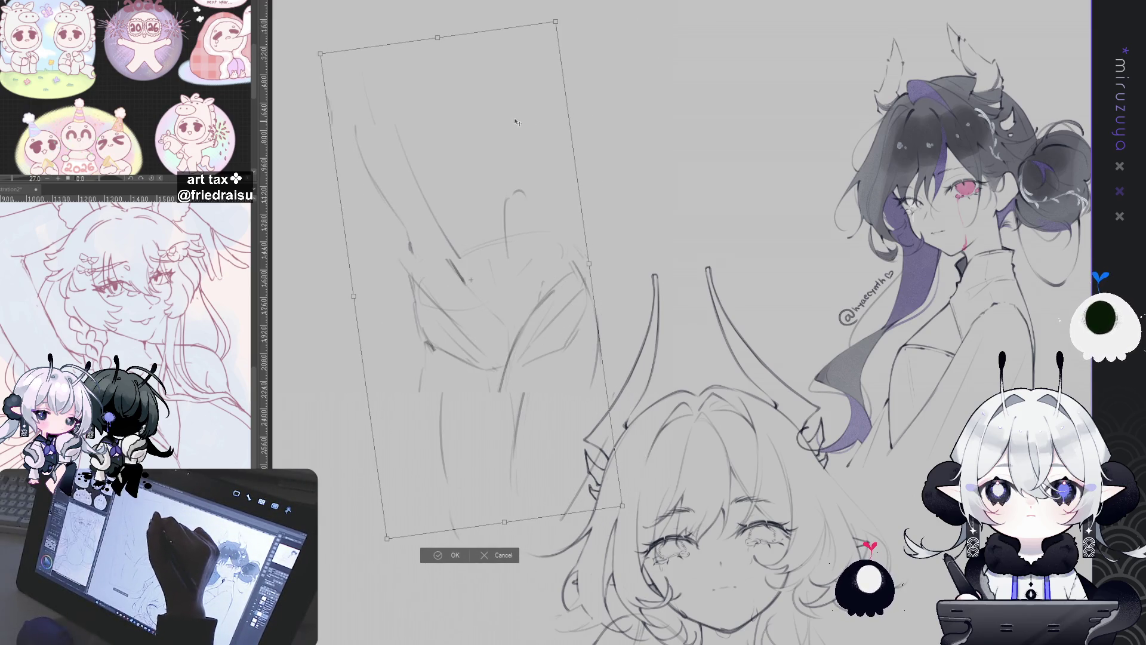
key("Return")
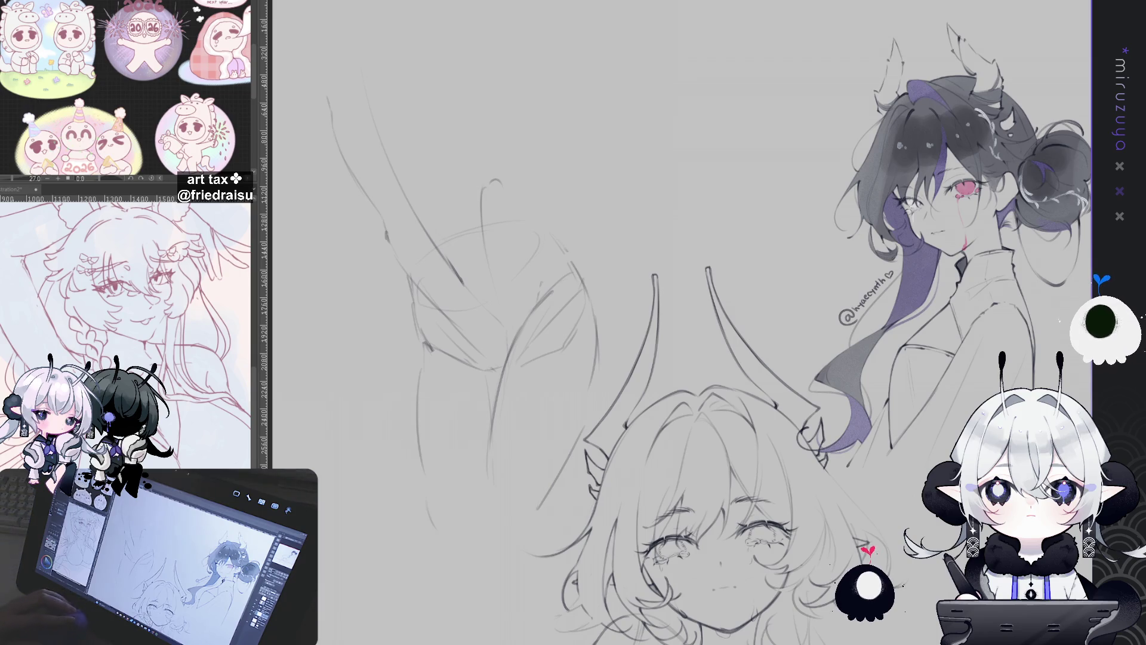
left_click_drag(597, 359, 573, 313)
mouse_move(479, 52)
left_mouse_down()
mouse_move(537, 106)
mouse_move(520, 173)
left_mouse_up()
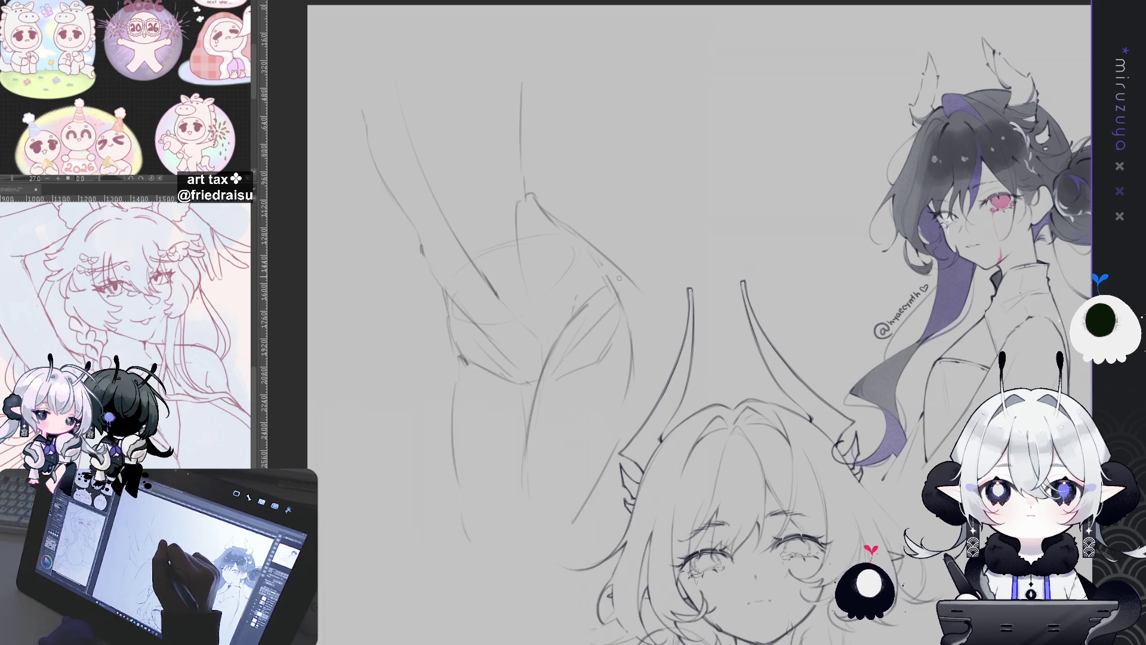
Redraw the arm's curved outer line and edge, extend the vertical arm line, and add short strokes below the bend
left_click_drag(570, 225, 632, 303)
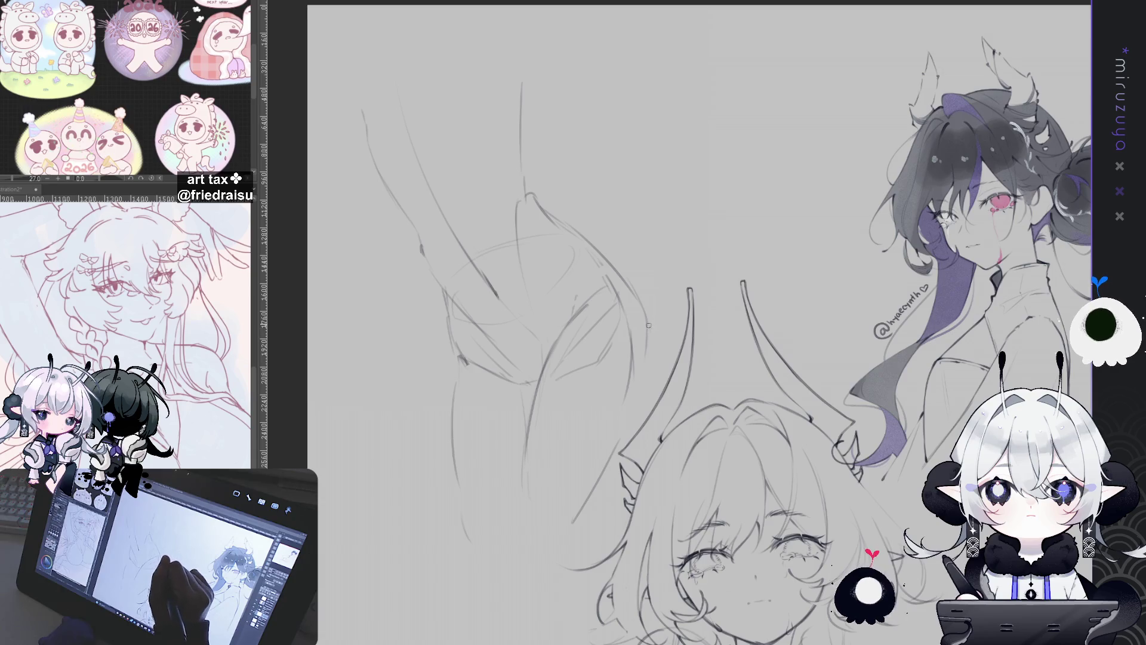
left_click_drag(648, 373, 610, 447)
key("ctrl+z")
left_click_drag(648, 328, 634, 399)
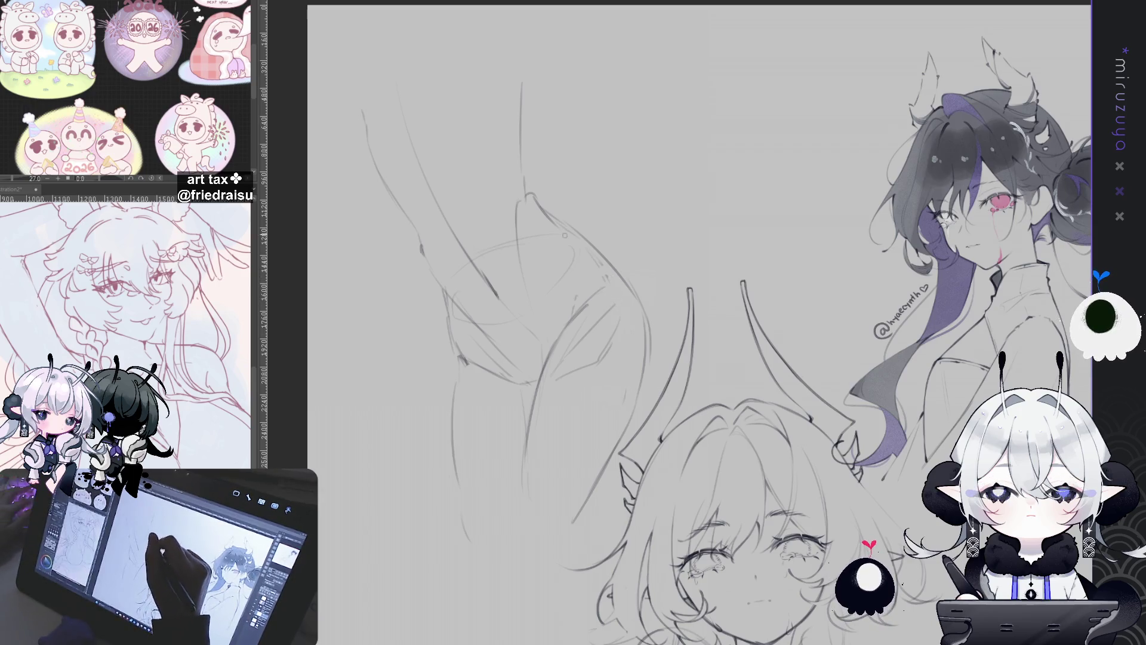
left_click_drag(521, 137, 526, 178)
mouse_move(523, 122)
left_mouse_down()
mouse_move(525, 178)
mouse_move(547, 205)
mouse_move(531, 236)
left_mouse_up()
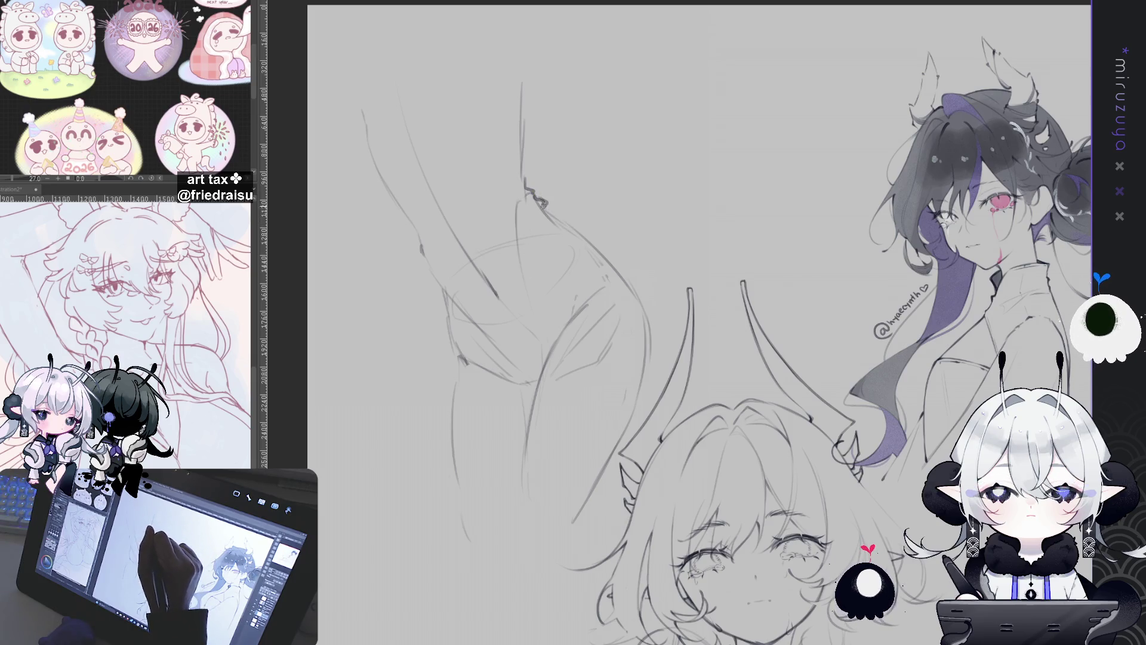
left_click_drag(534, 288, 527, 331)
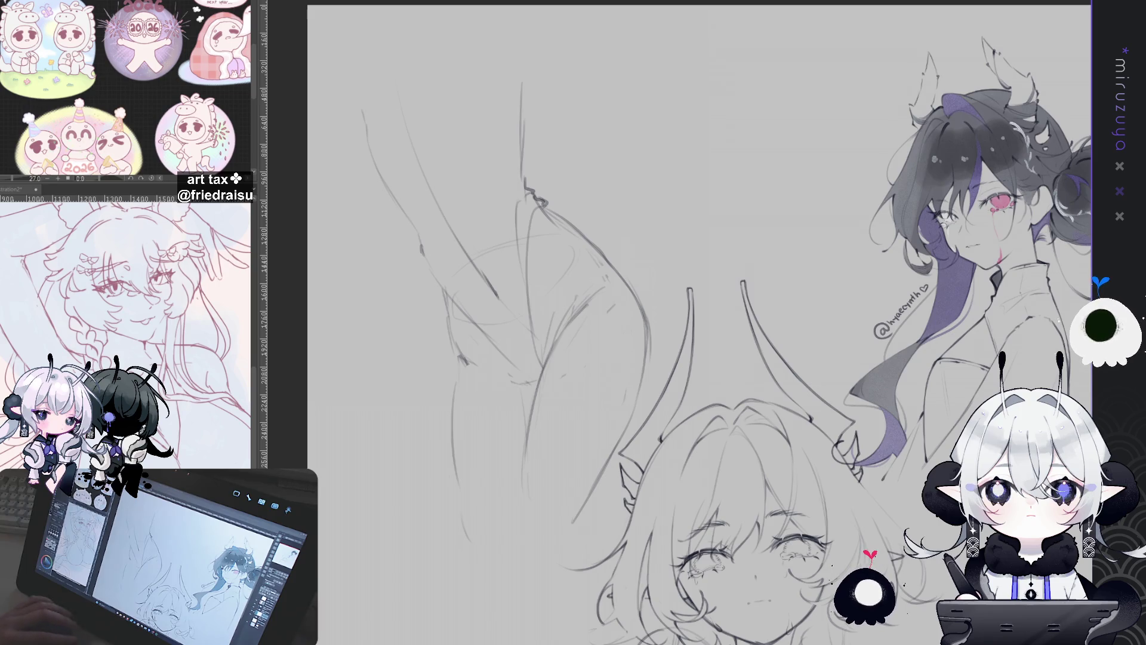
left_click_drag(765, 393, 733, 279)
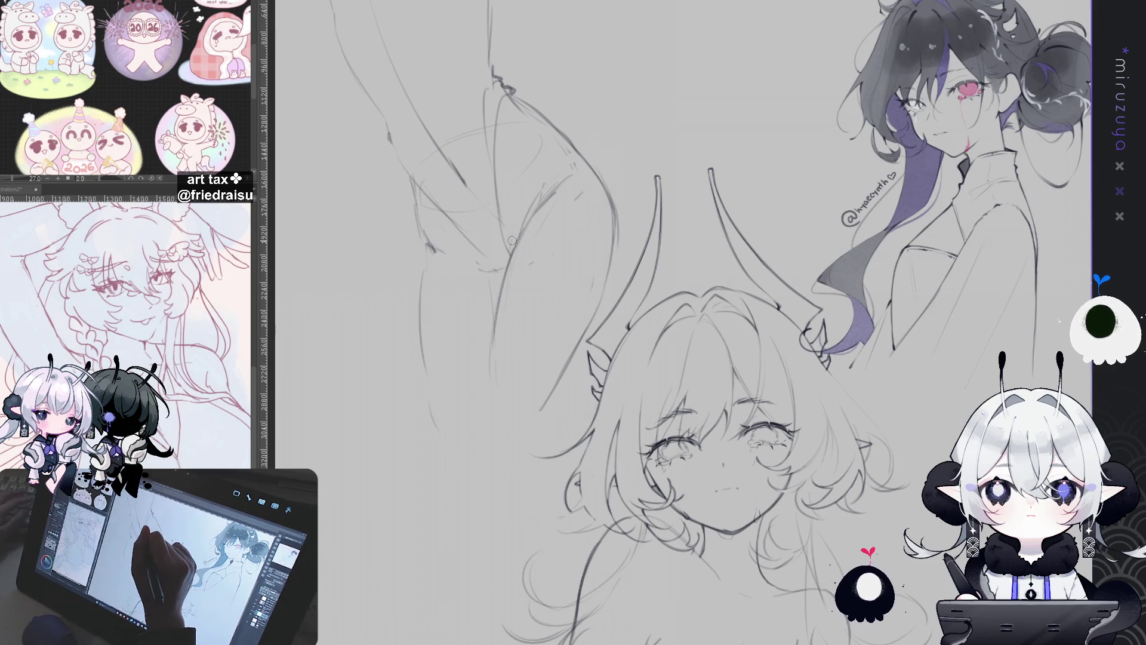
Draw faint pencil lines down the raised arm and lower on it, discarding one short stroke
left_click_drag(519, 204, 512, 252)
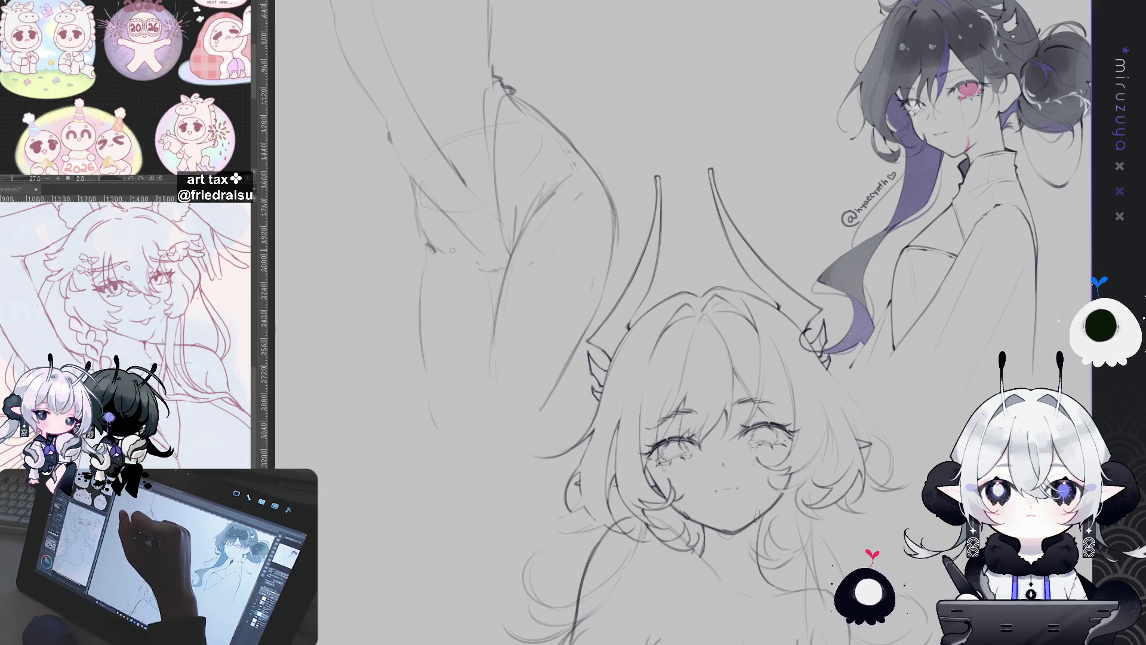
mouse_move(412, 154)
left_mouse_down()
mouse_move(392, 170)
mouse_move(482, 269)
left_mouse_up()
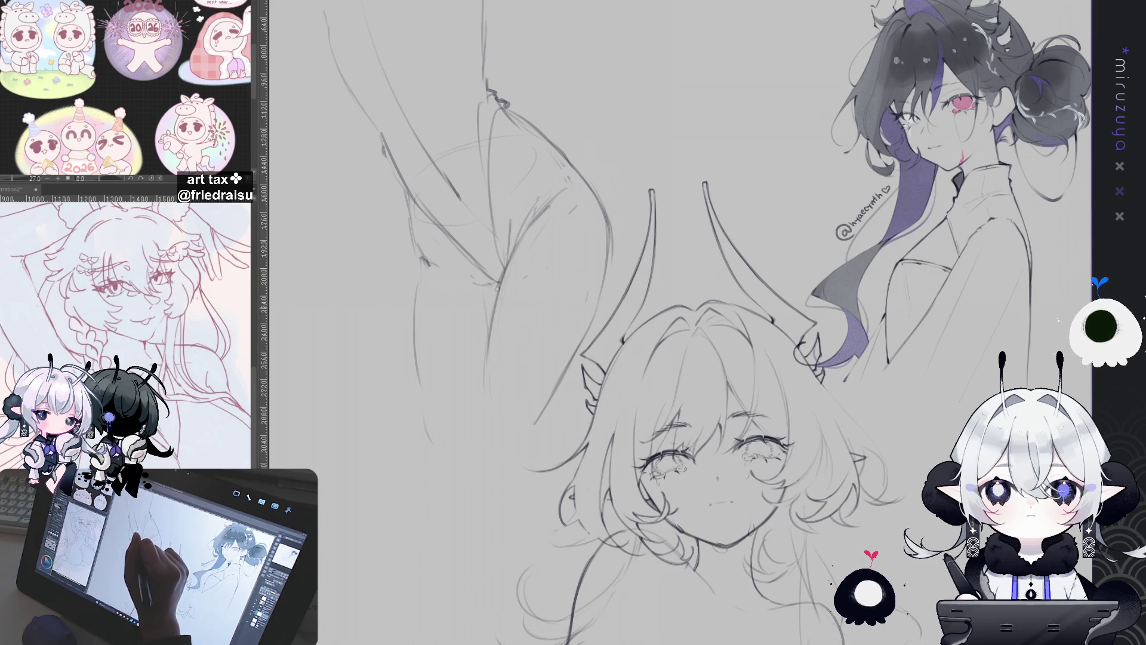
left_click_drag(499, 287, 491, 342)
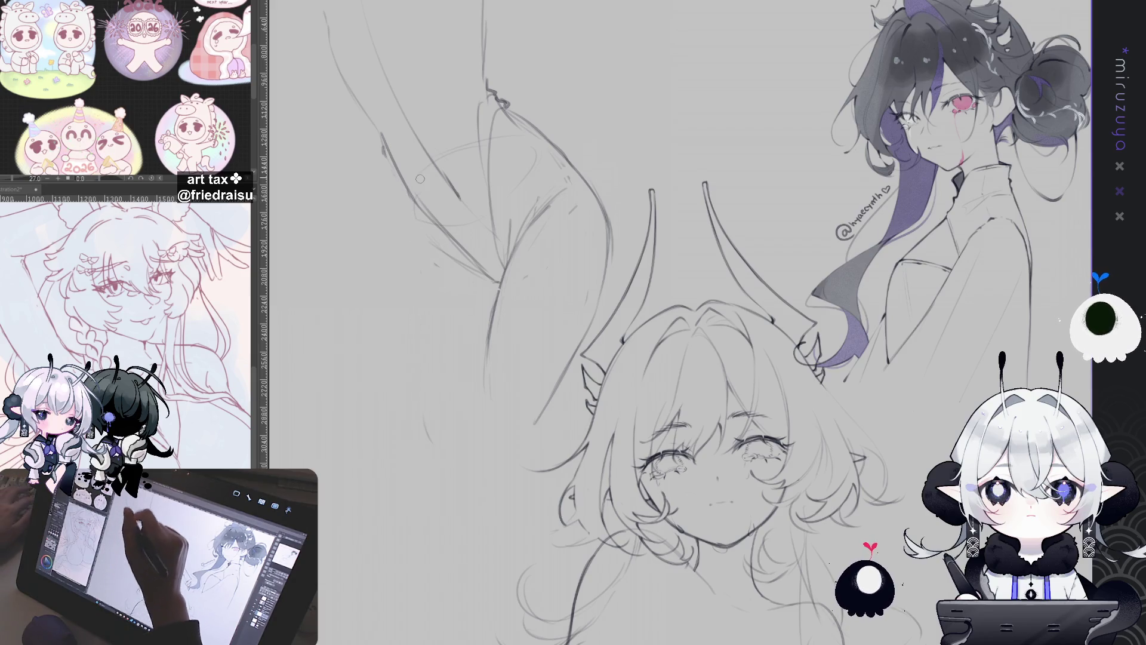
left_click_drag(397, 173, 411, 209)
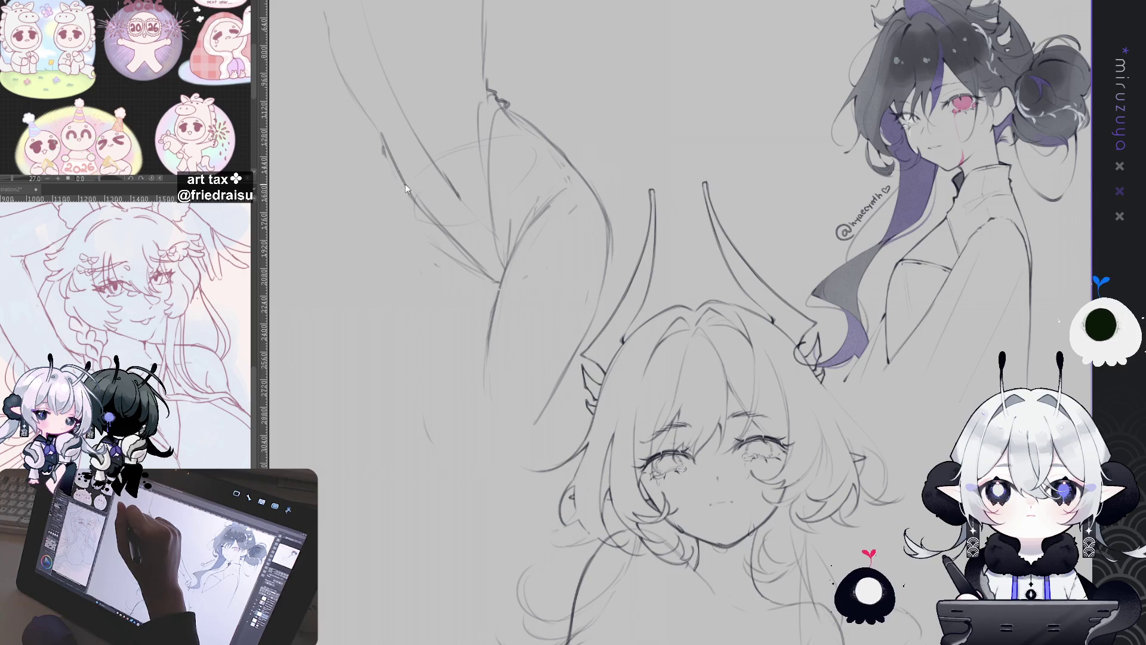
key("ctrl+z")
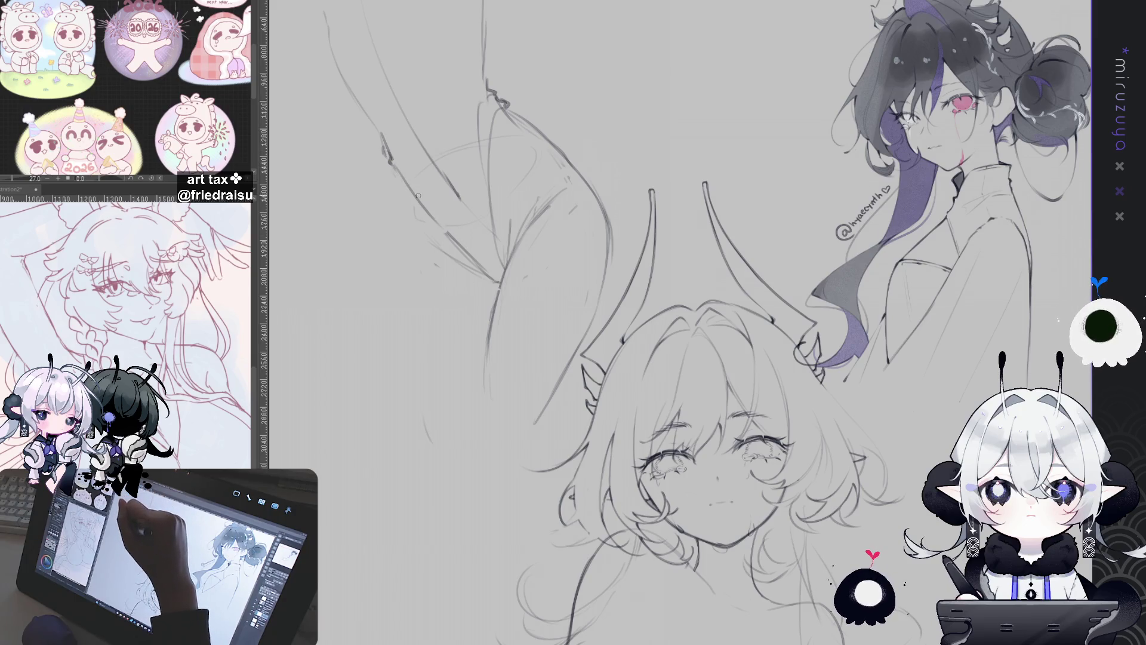
Trace a long line along the raised arm and add lines running down beneath it
left_click_drag(390, 160, 459, 248)
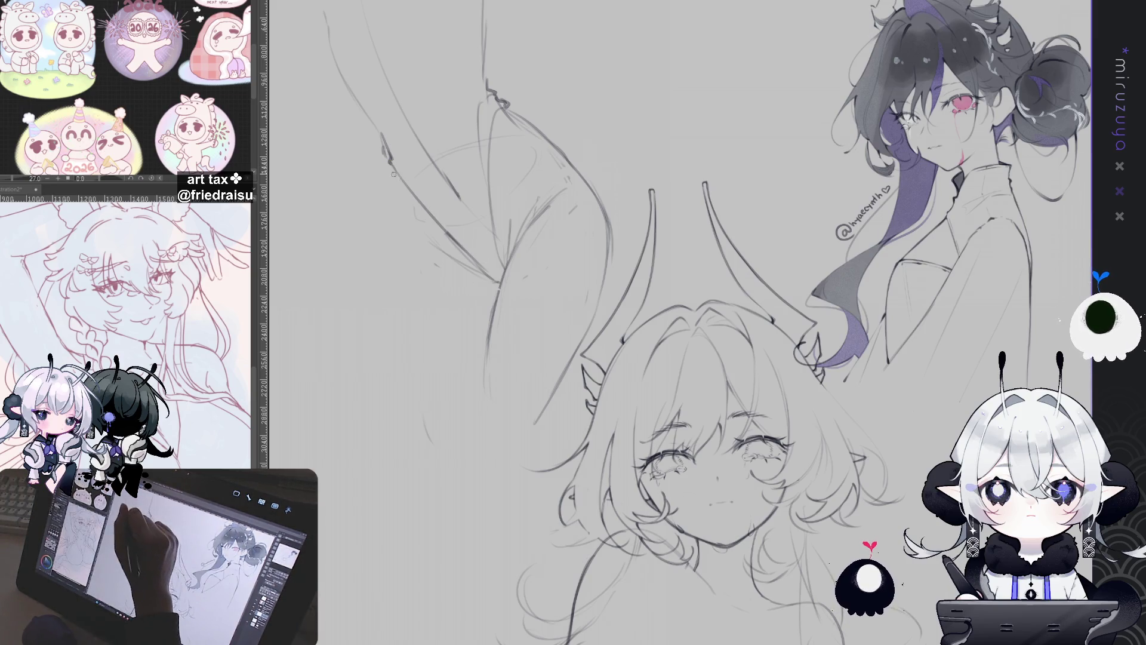
left_click_drag(389, 167, 396, 194)
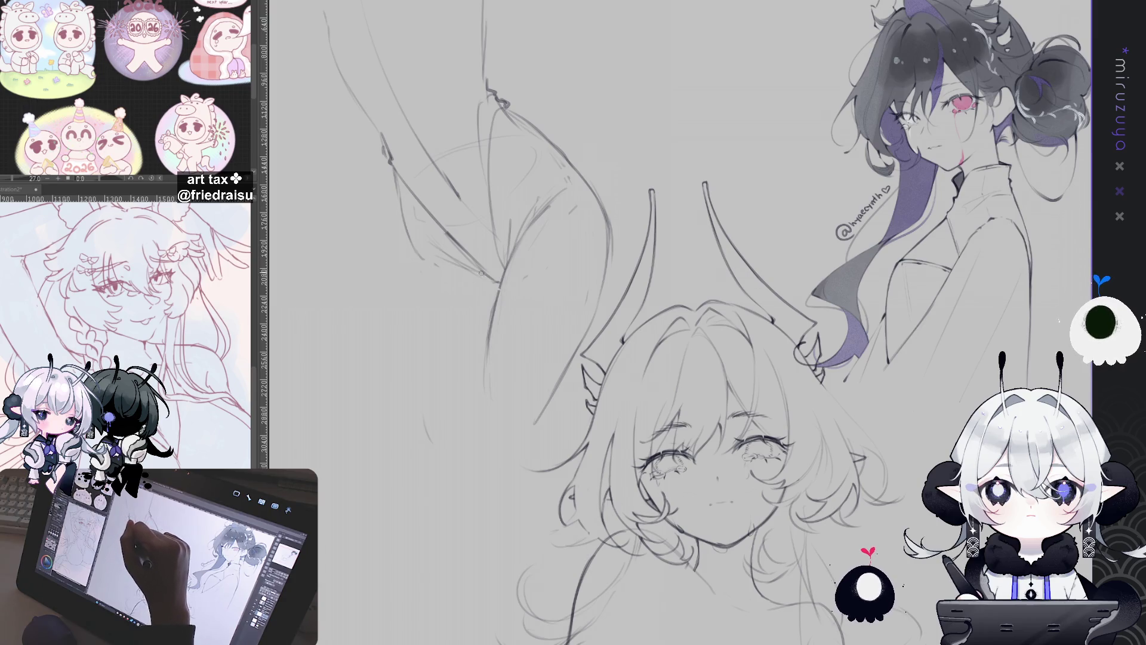
left_click_drag(421, 255, 476, 275)
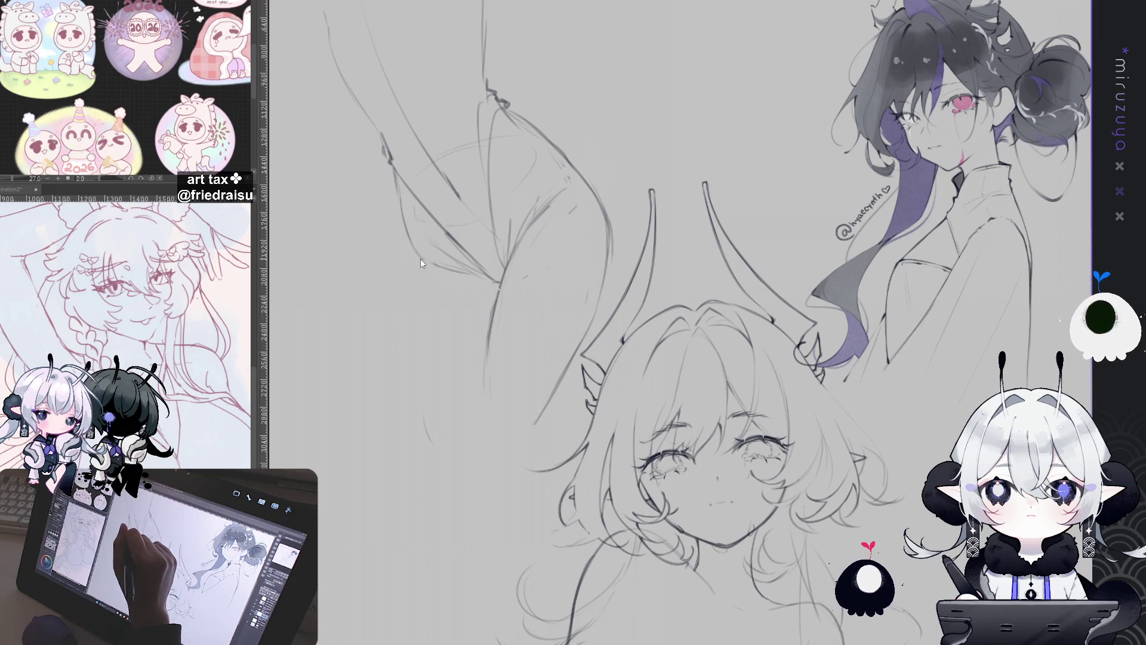
left_click_drag(422, 270, 423, 354)
key("ctrl+z")
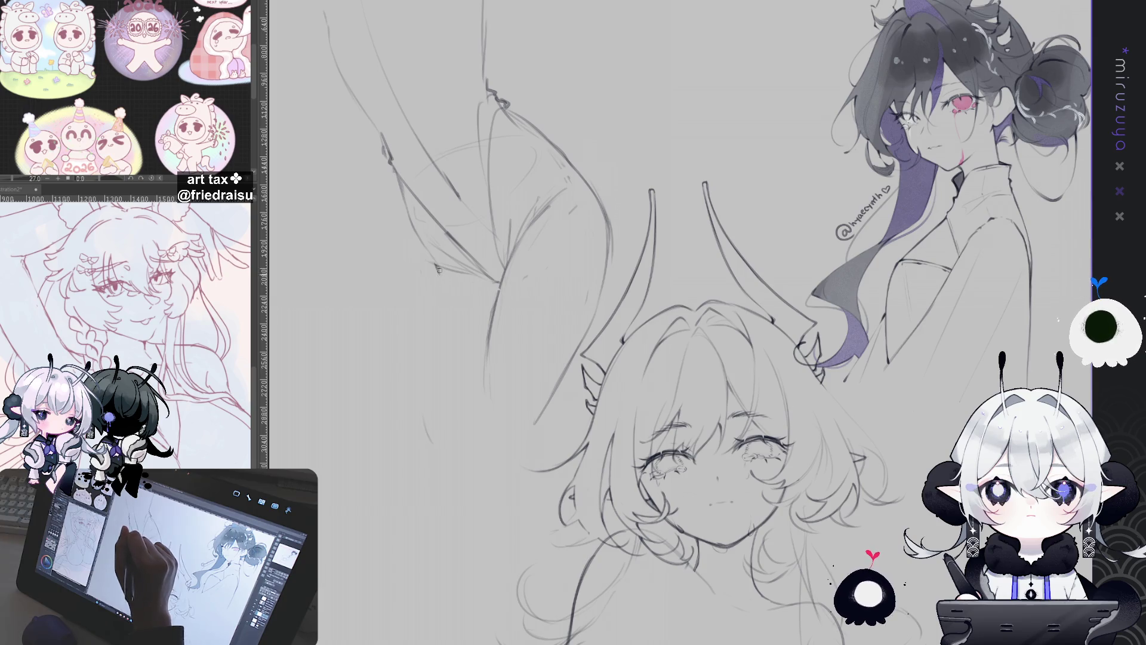
left_click_drag(439, 263, 428, 341)
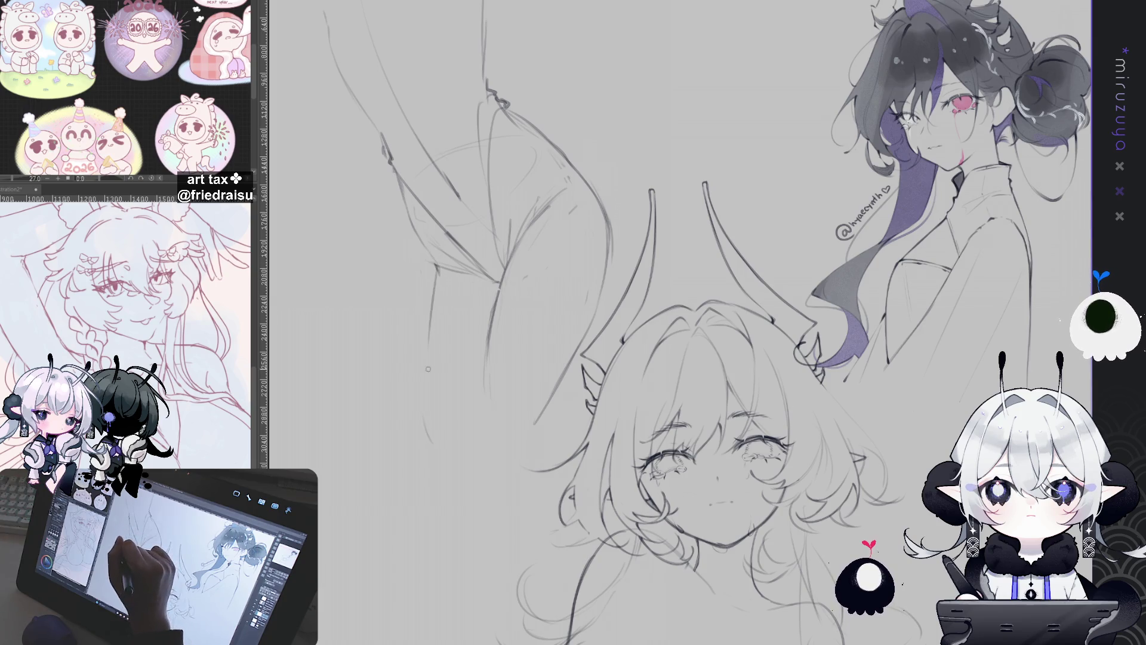
scroll(692, 126, "up", 3)
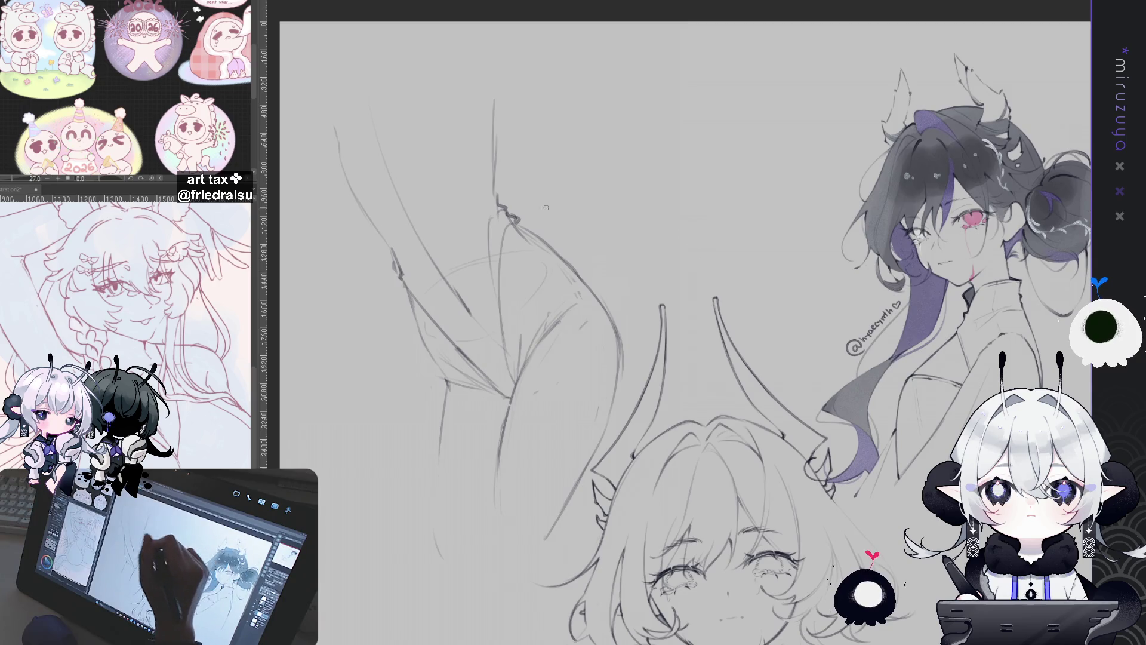
Erase the tops of two faint lines, lighten a dark stroke, and trim a faint sketch line around the arm
mouse_move(358, 203)
left_mouse_down()
mouse_move(383, 179)
mouse_move(403, 182)
left_mouse_up()
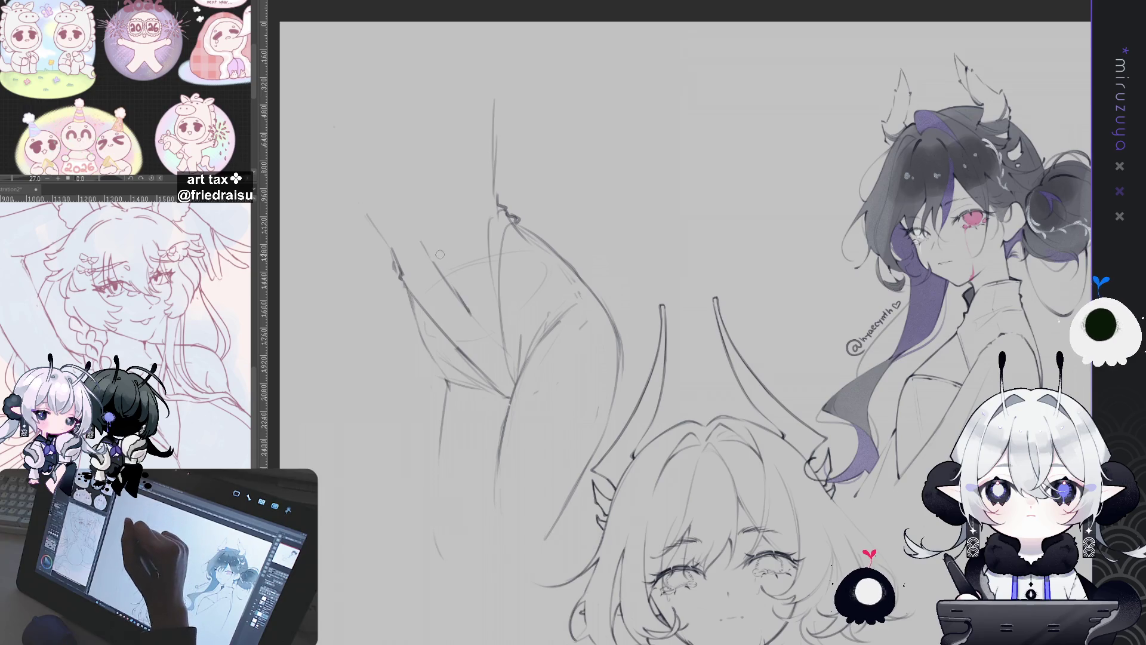
left_click_drag(466, 293, 475, 308)
left_click_drag(503, 232, 491, 292)
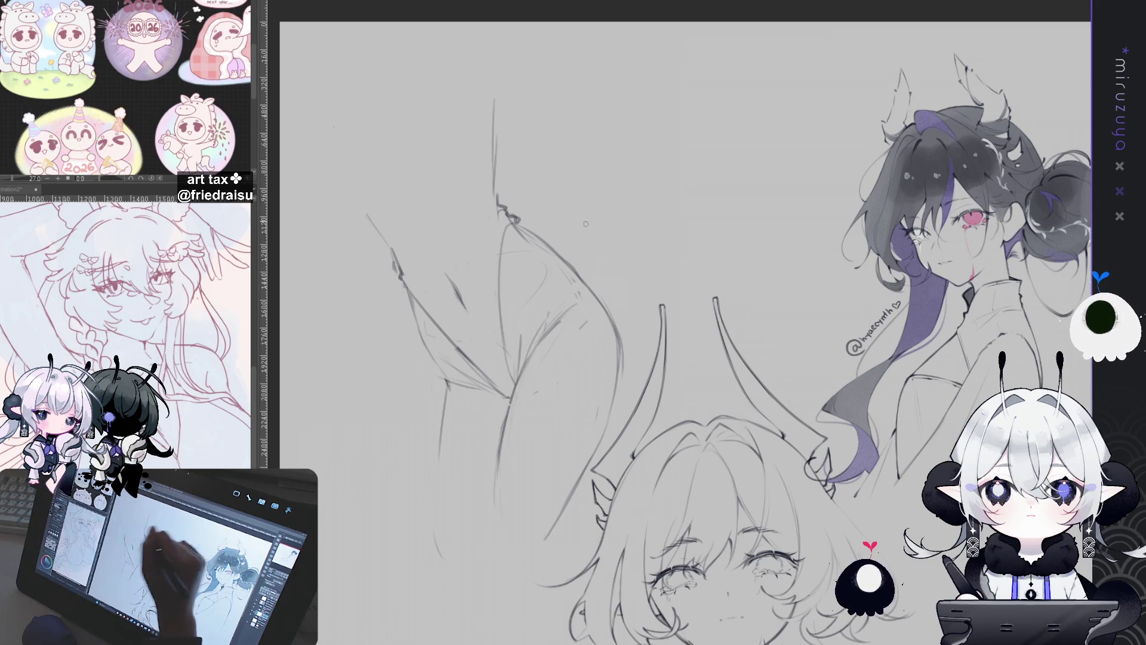
left_click_drag(639, 209, 592, 197)
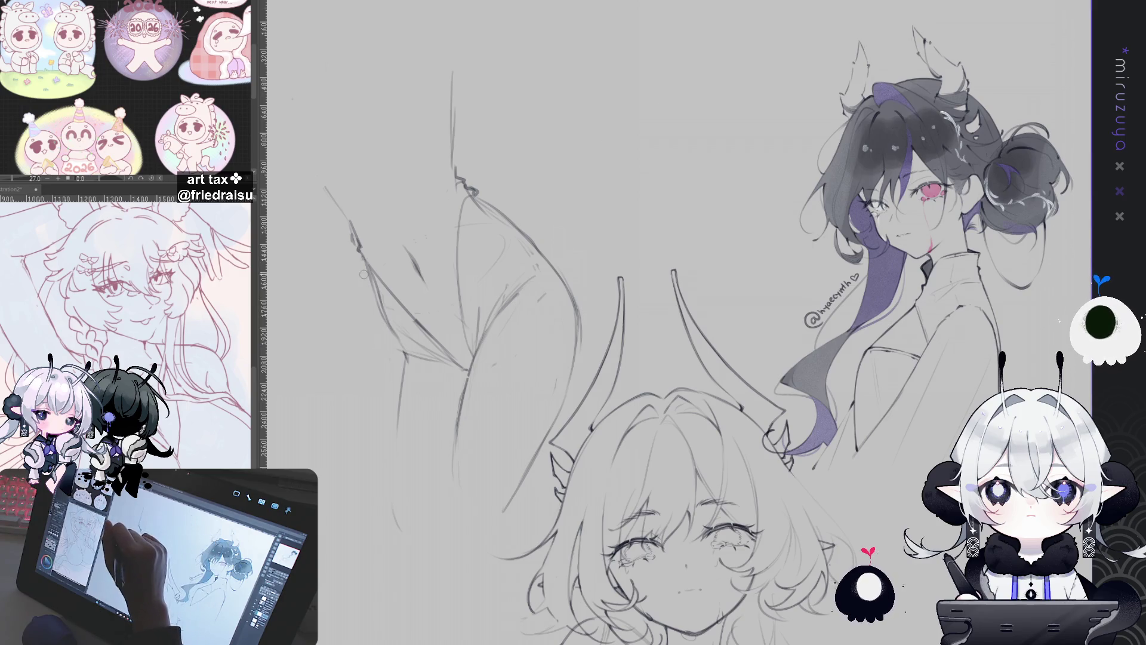
left_click_drag(480, 225, 542, 168)
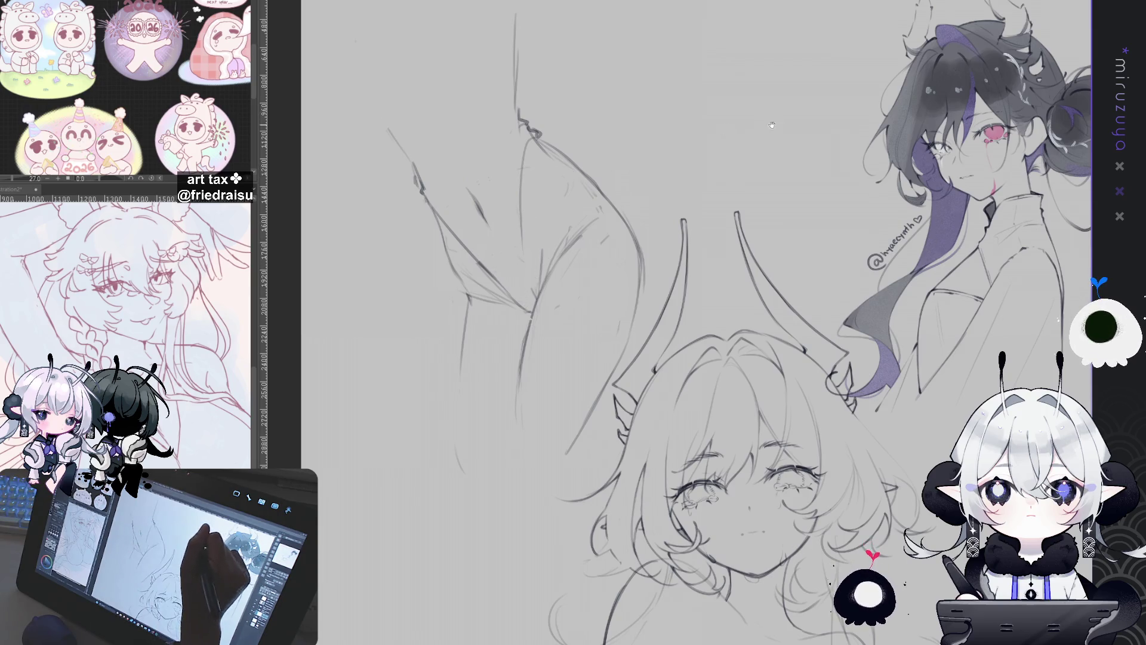
left_click_drag(623, 251, 597, 316)
left_click_drag(616, 377, 650, 255)
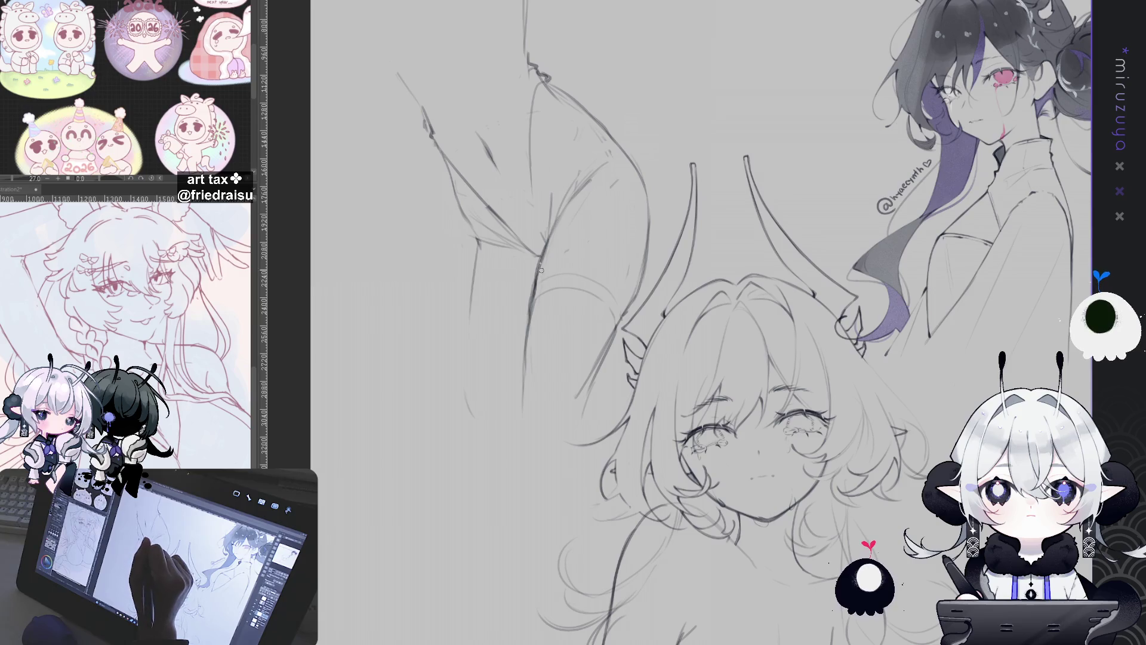
Lasso a line along the arm's edge, then clear the selection
scroll(702, 322, "up", 3)
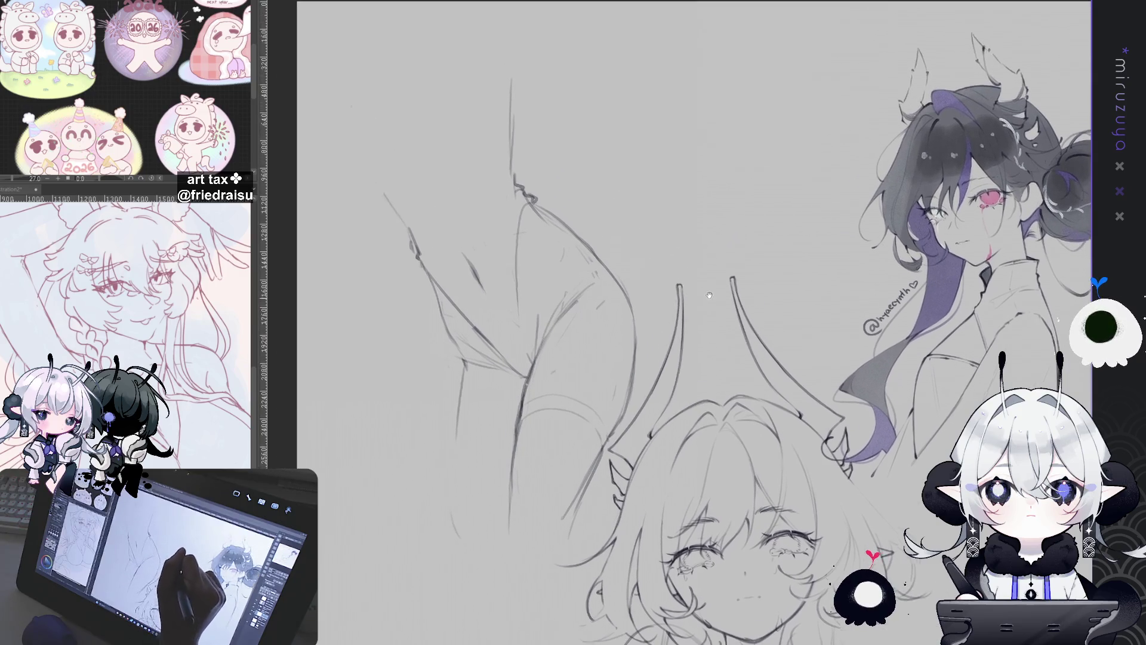
left_click_drag(461, 259, 530, 336)
key("ctrl+d")
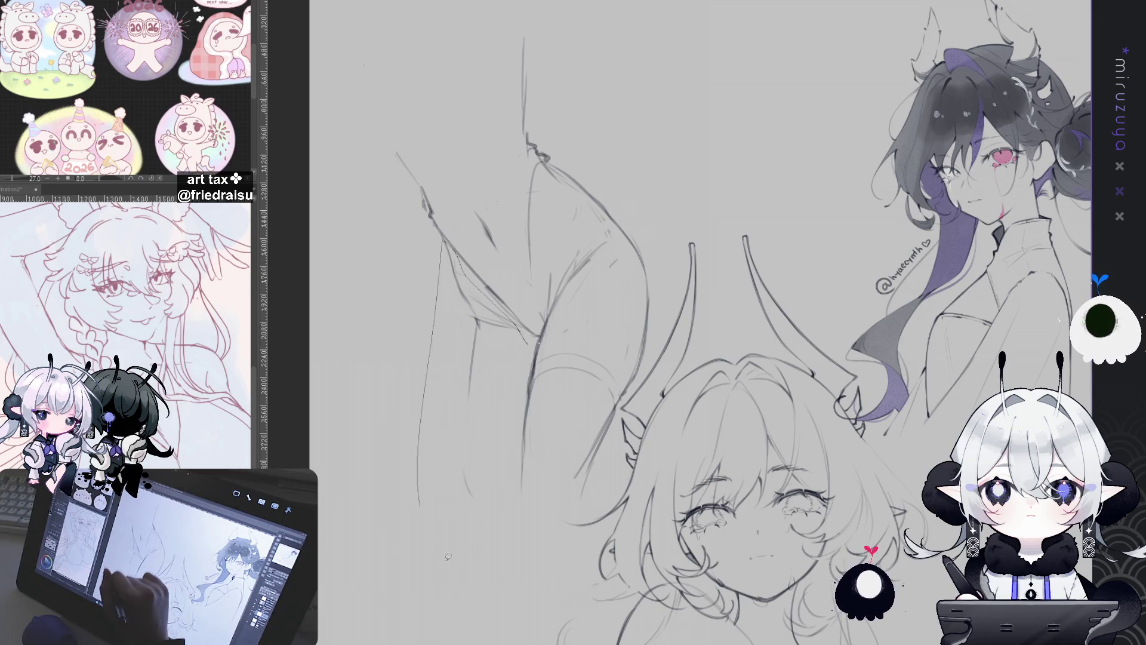
Lasso the arm's left edge line and transform it slightly up and to the left
left_click_drag(448, 556, 453, 559)
key("ctrl+t")
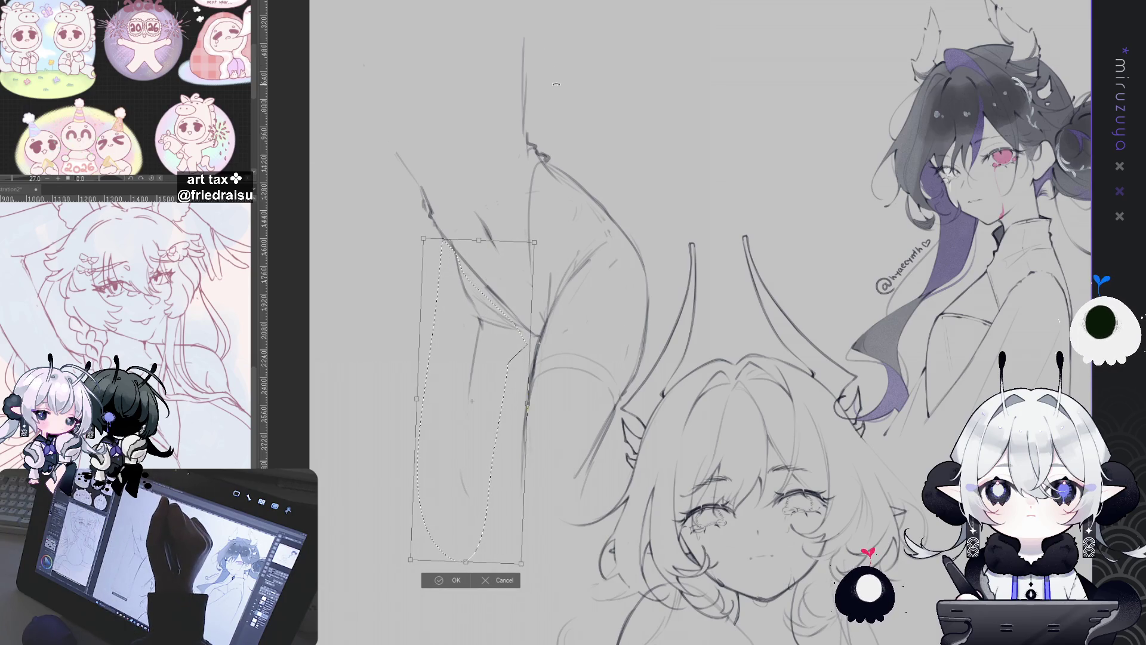
left_click_drag(471, 400, 467, 397)
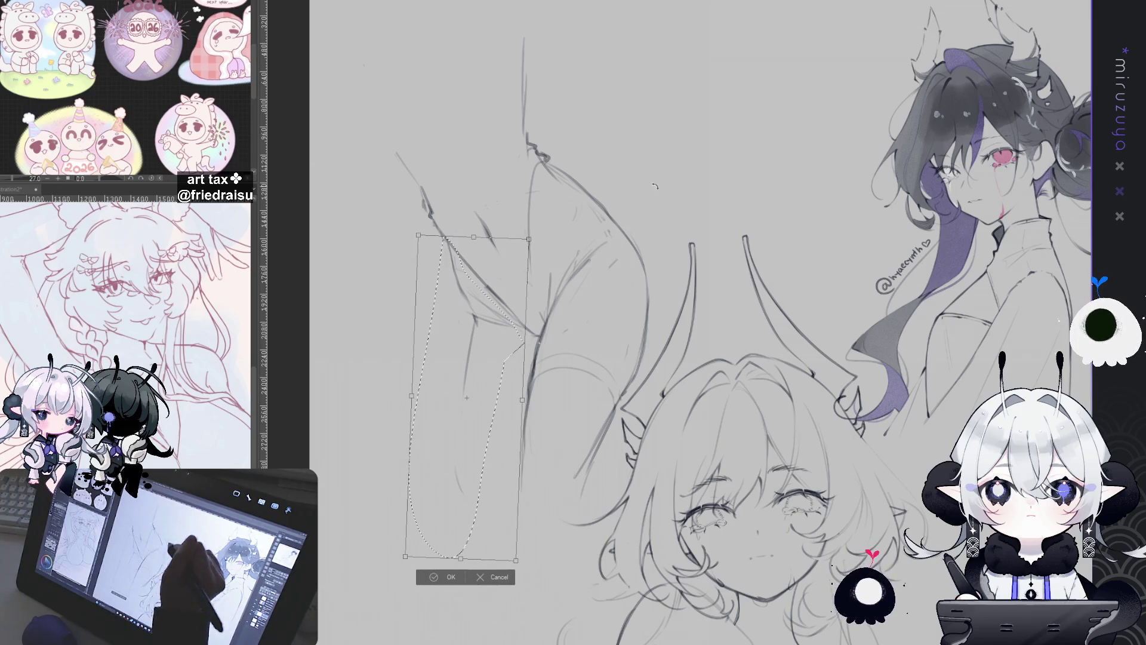
left_click_drag(512, 347, 512, 345)
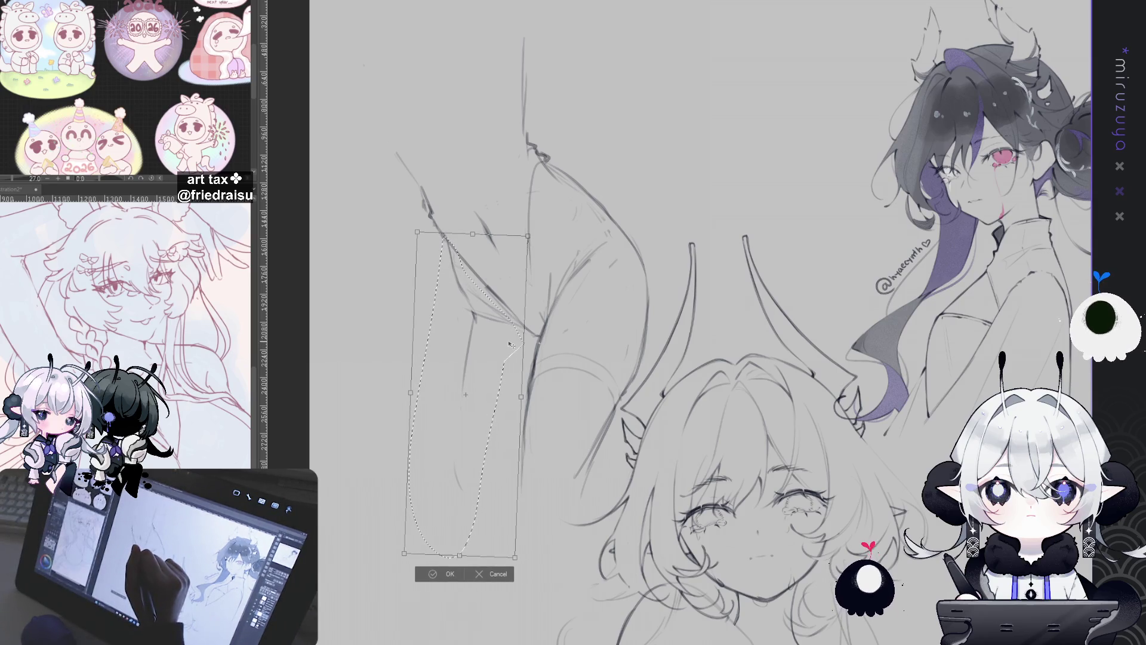